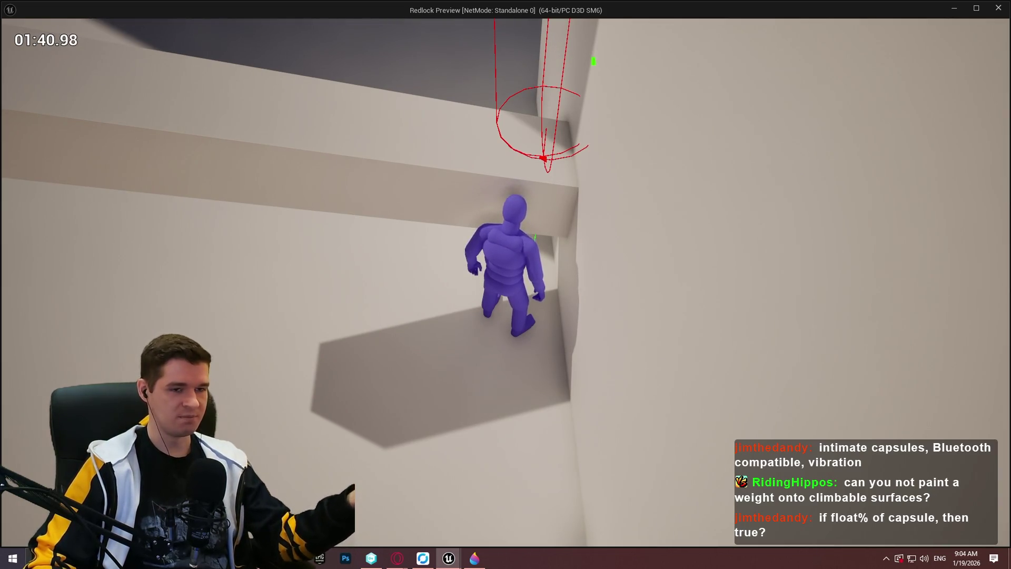
# - Annotate a game-view screenshot with yellow circles, an arrow and a capsule outline, then discard it
pyautogui.press('Print')
pyautogui.moveTo(342, 9)
pyautogui.mouseDown()
pyautogui.moveTo(490, 178)
pyautogui.moveTo(725, 378)
pyautogui.mouseUp()
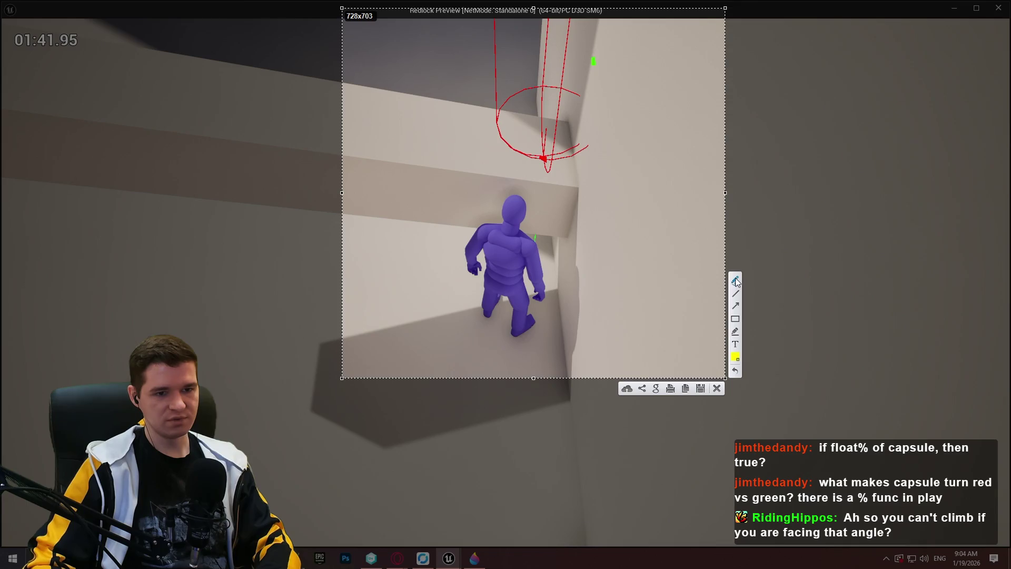
pyautogui.moveTo(599, 49)
pyautogui.mouseDown()
pyautogui.moveTo(589, 74)
pyautogui.moveTo(608, 47)
pyautogui.moveTo(630, 60)
pyautogui.mouseUp()
pyautogui.moveTo(555, 173)
pyautogui.mouseDown()
pyautogui.moveTo(554, 152)
pyautogui.moveTo(572, 172)
pyautogui.mouseUp()
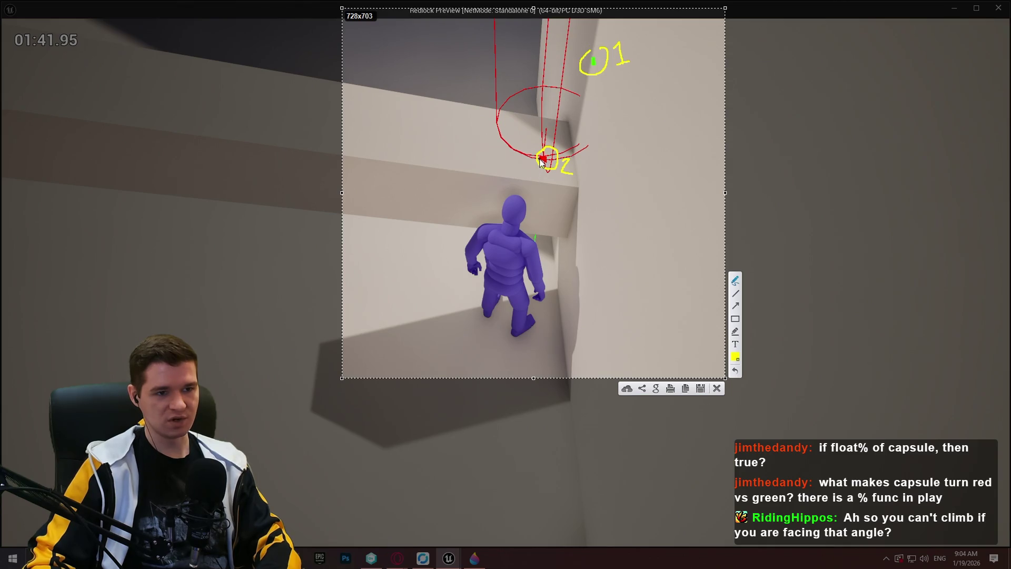
pyautogui.moveTo(539, 159)
pyautogui.mouseDown()
pyautogui.moveTo(479, 148)
pyautogui.moveTo(487, 155)
pyautogui.mouseUp()
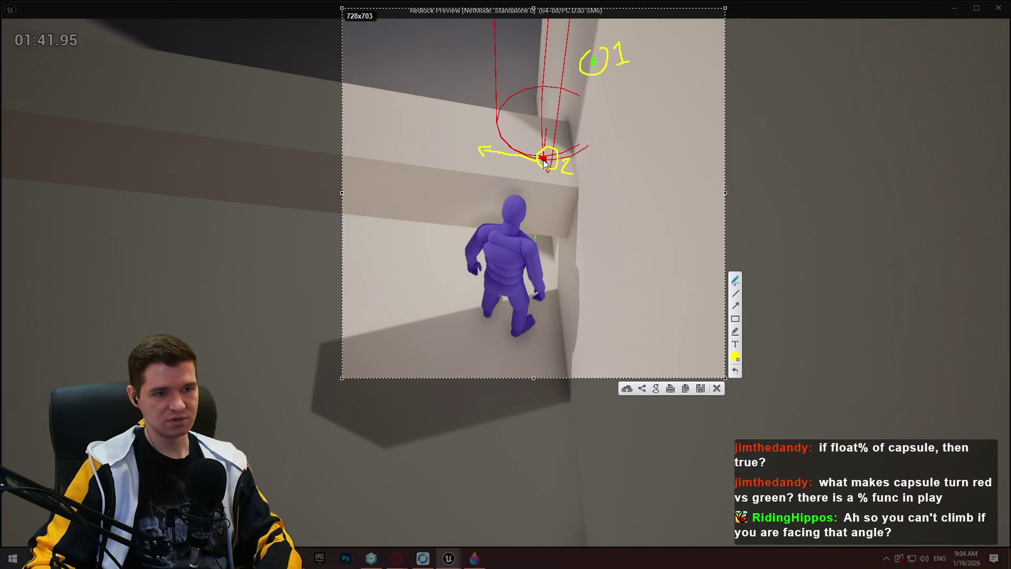
pyautogui.moveTo(547, 164); pyautogui.dragTo(577, 169)
pyautogui.click(582, 179)
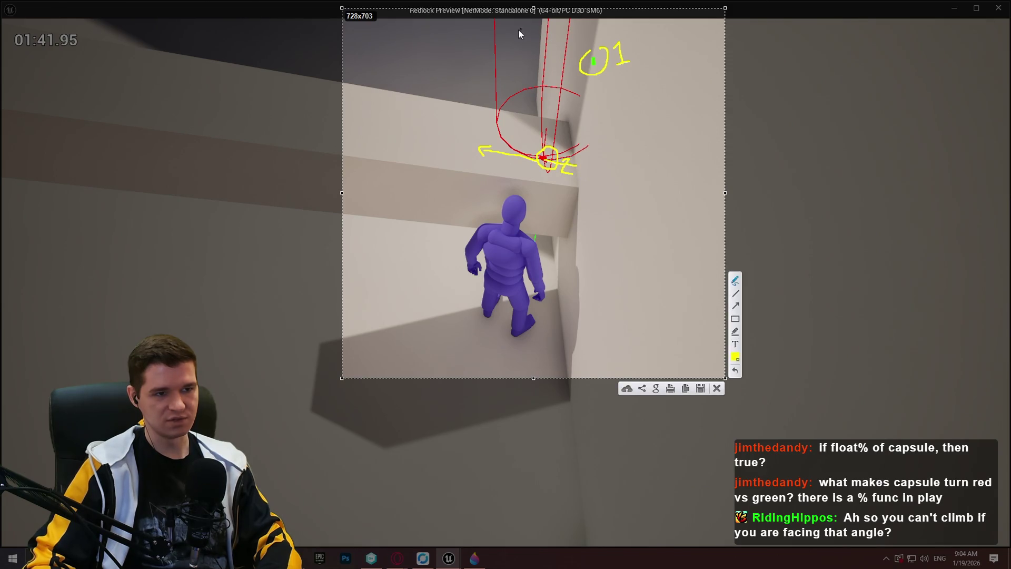
pyautogui.moveTo(514, 29); pyautogui.dragTo(498, 145)
pyautogui.moveTo(538, 84); pyautogui.dragTo(516, 35)
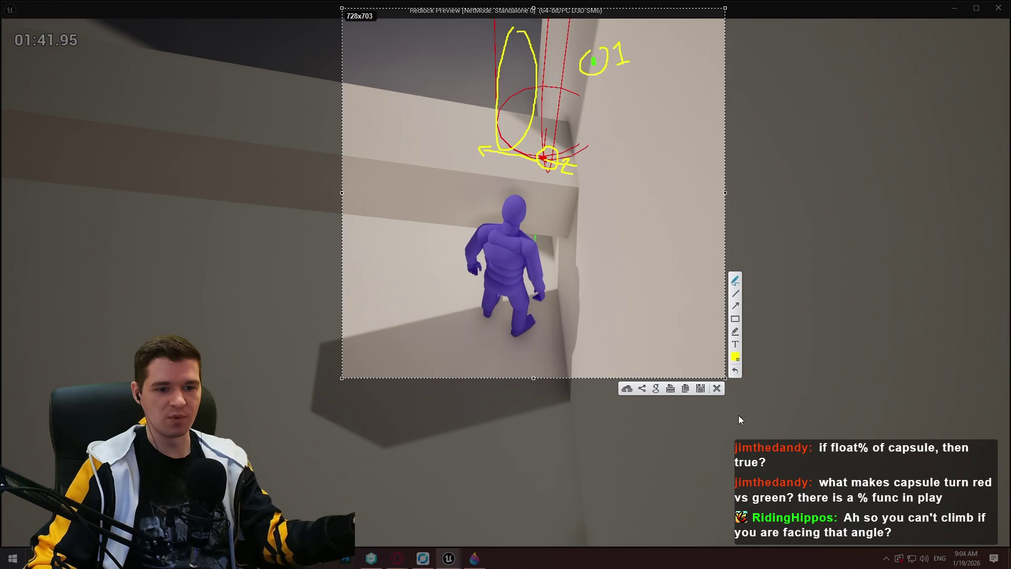
pyautogui.click(718, 389)
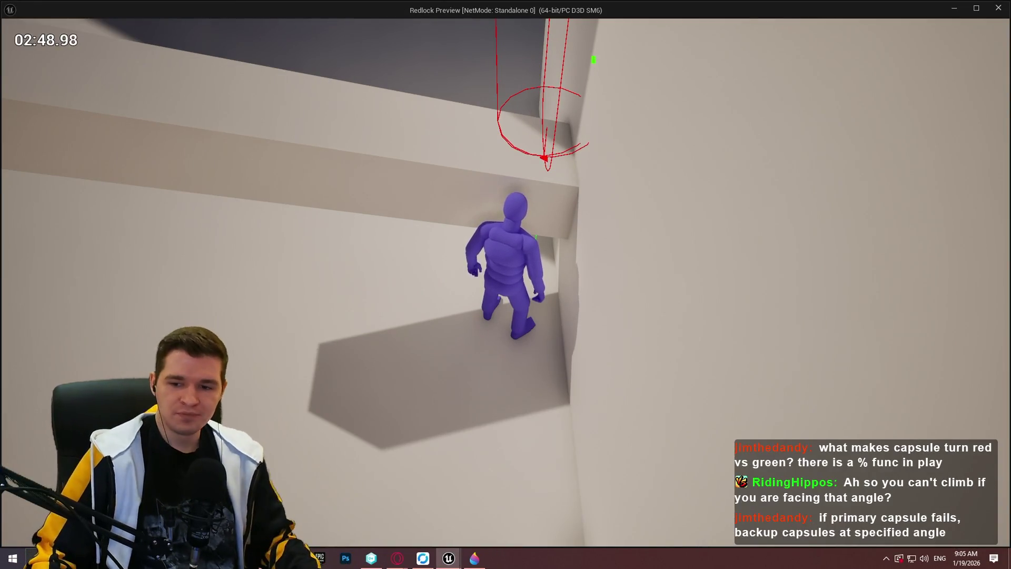
# - Walk the character along the first wall corner to retest the mantle trace, and climb the ledge
pyautogui.press('w')
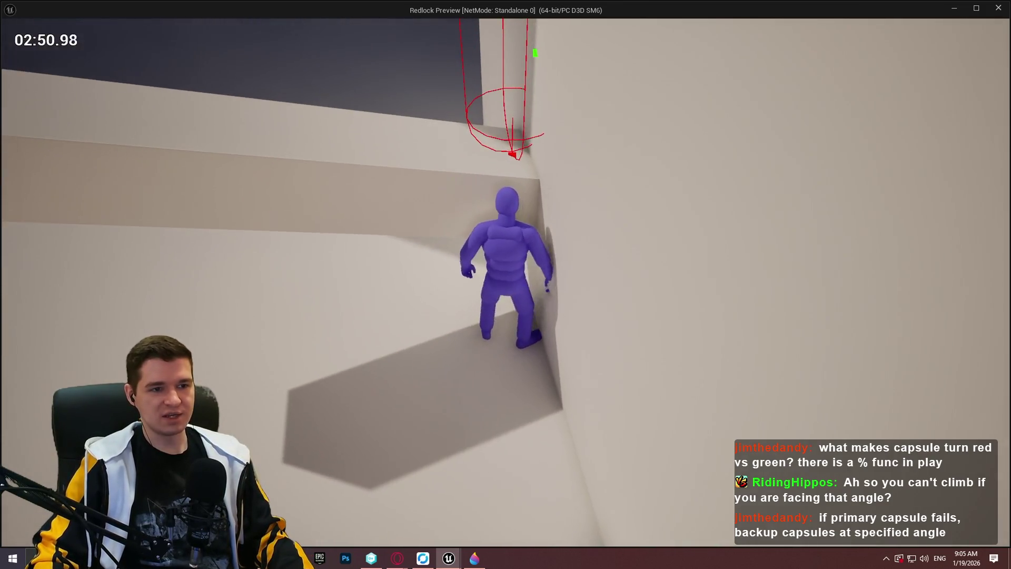
pyautogui.press('w')
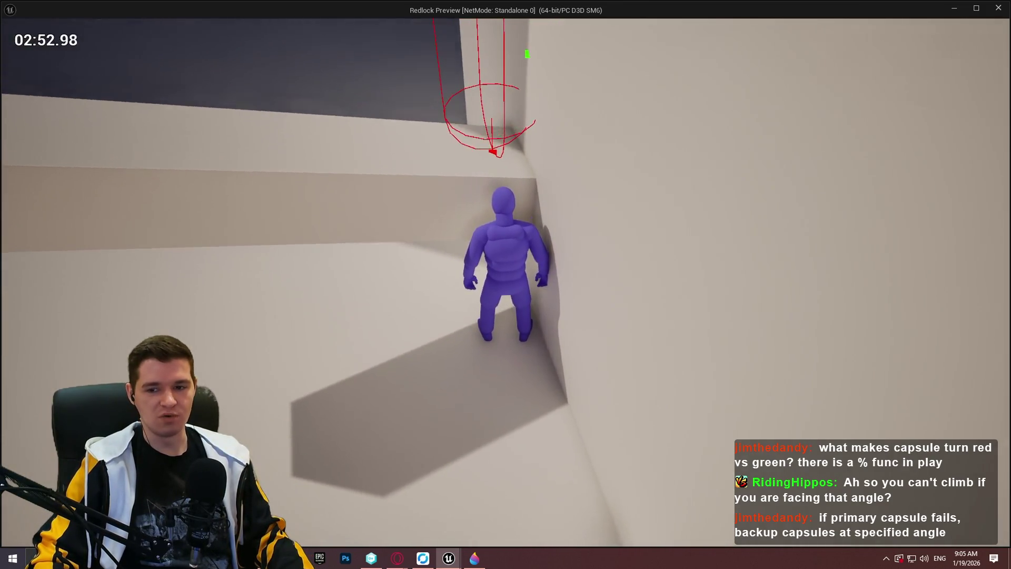
pyautogui.press('w')
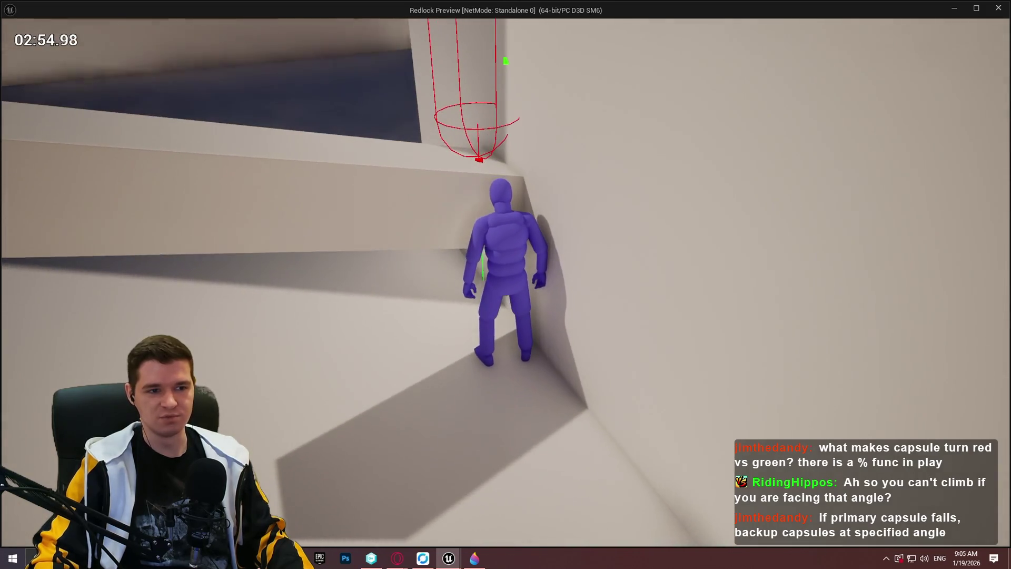
pyautogui.press('w')
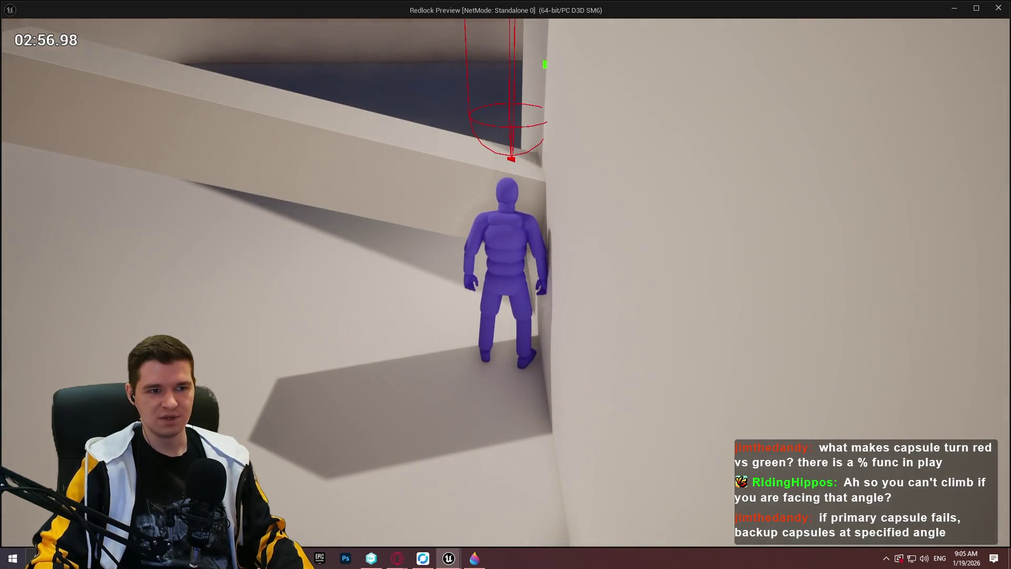
pyautogui.press('w')
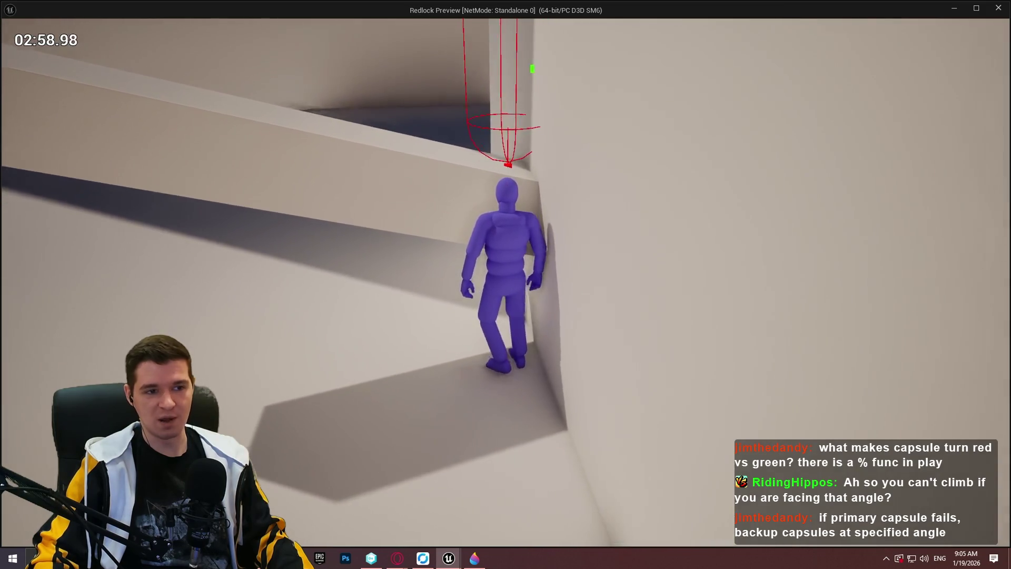
pyautogui.press('w')
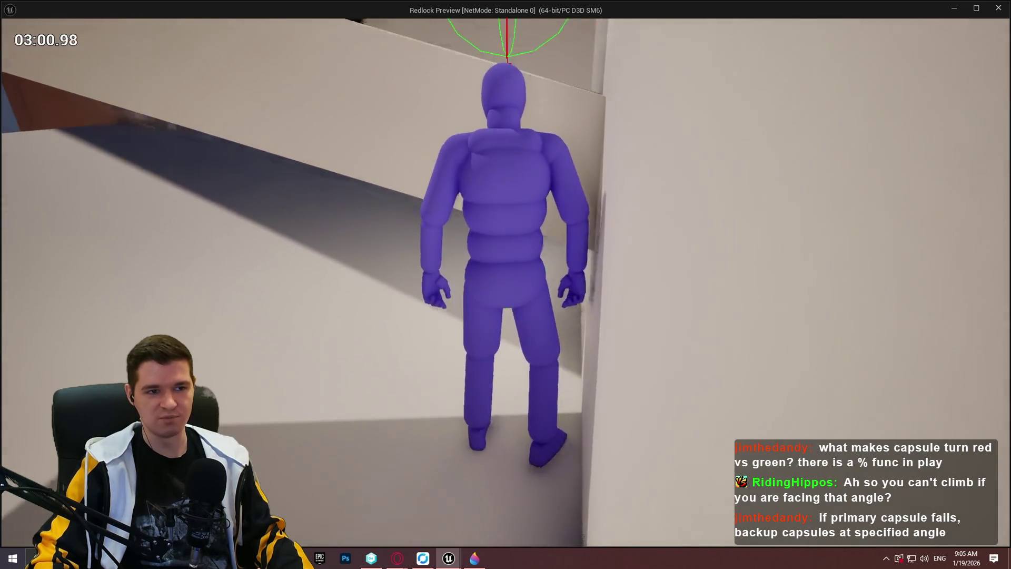
pyautogui.press('w')
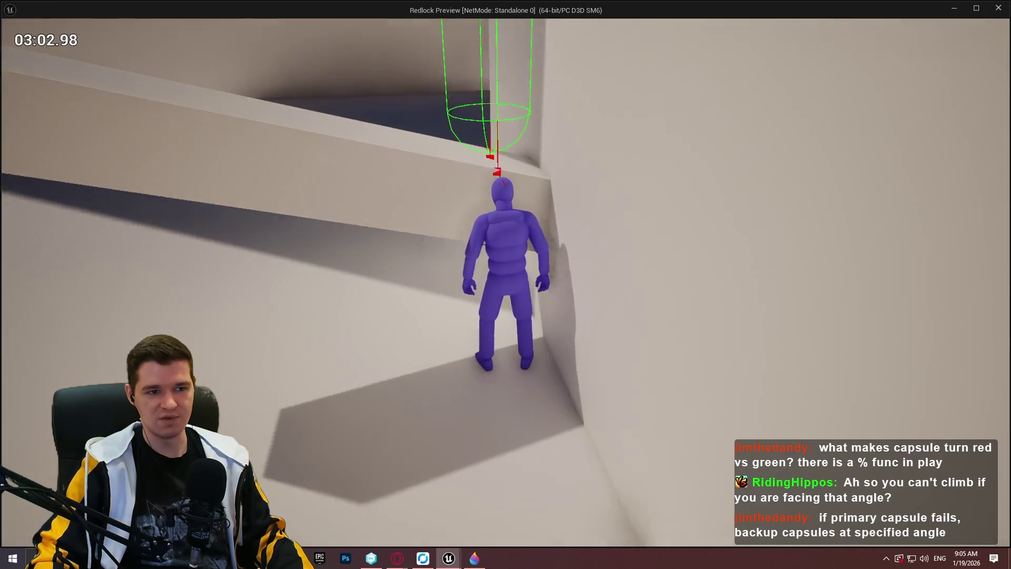
pyautogui.press('w')
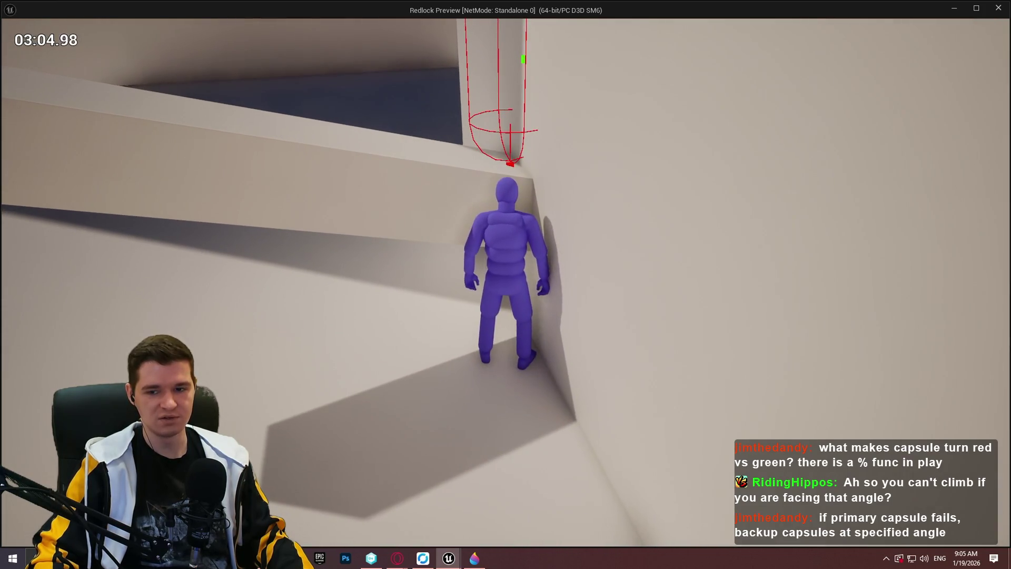
pyautogui.press('w')
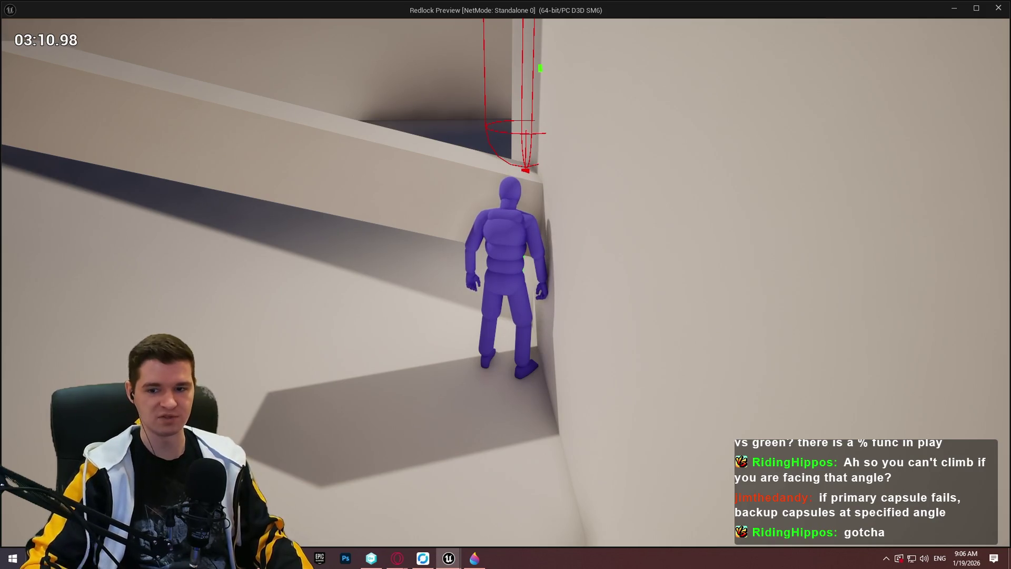
pyautogui.press('w')
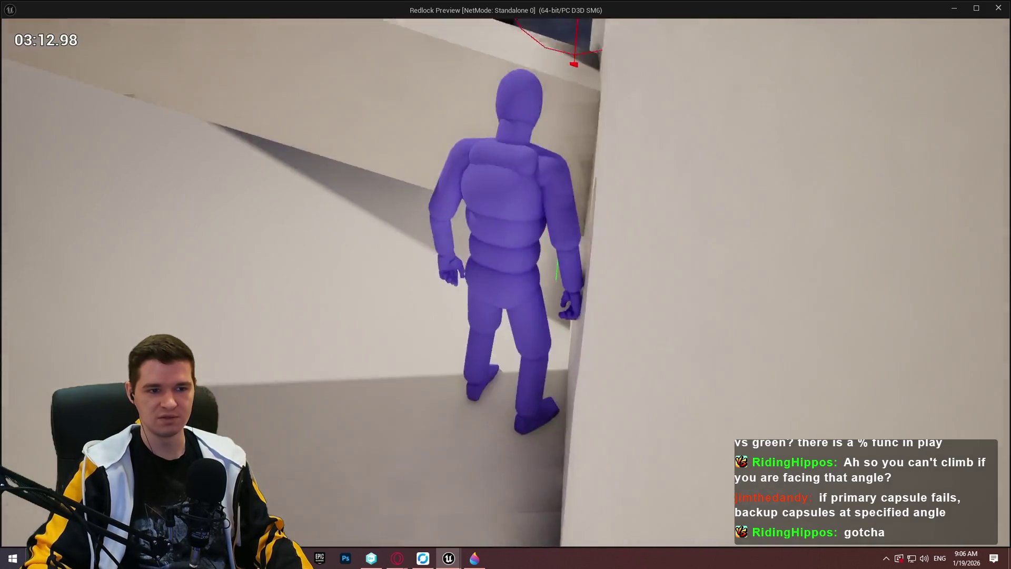
pyautogui.press('w')
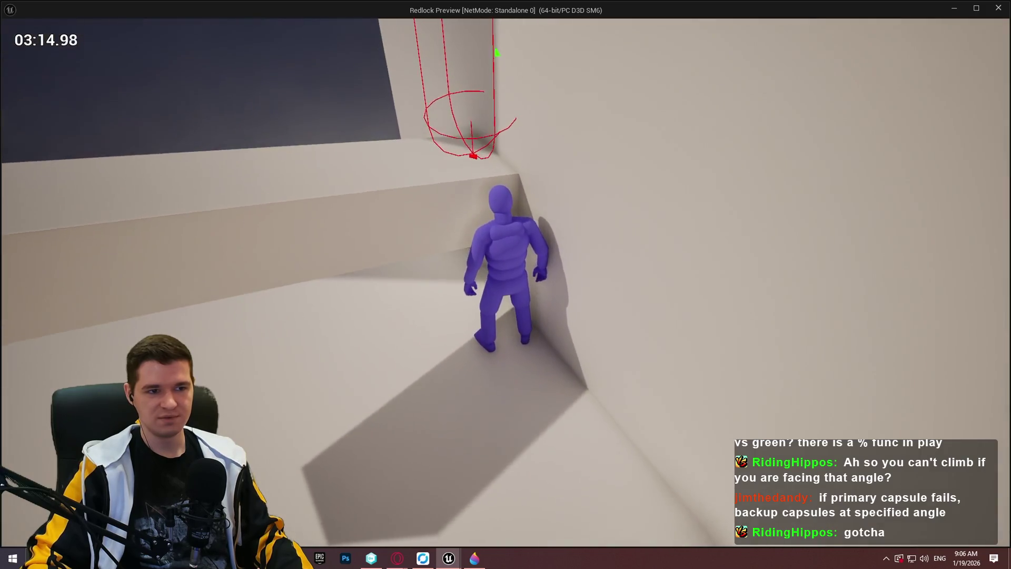
pyautogui.press('w')
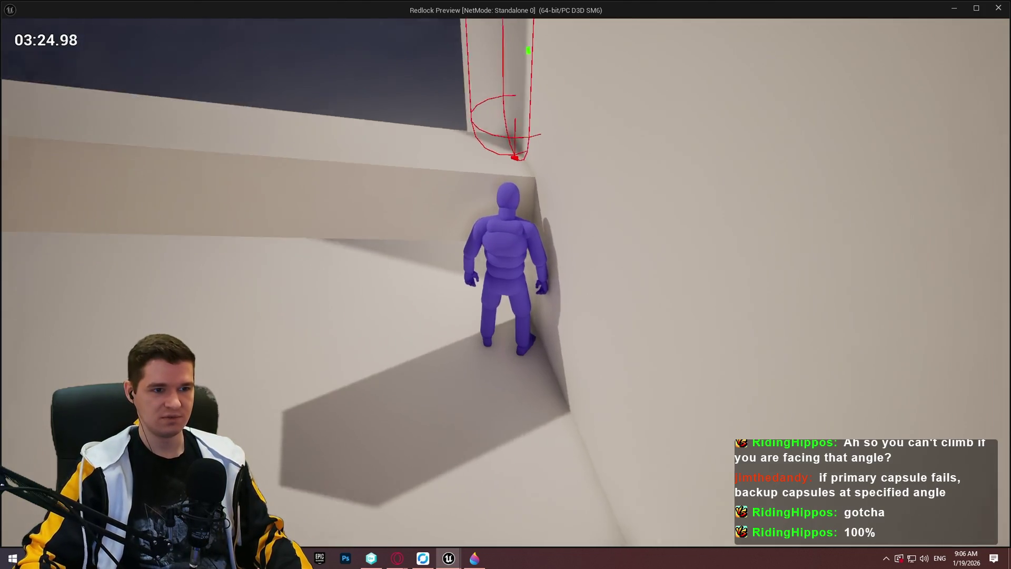
pyautogui.press('space')
pyautogui.press('space')
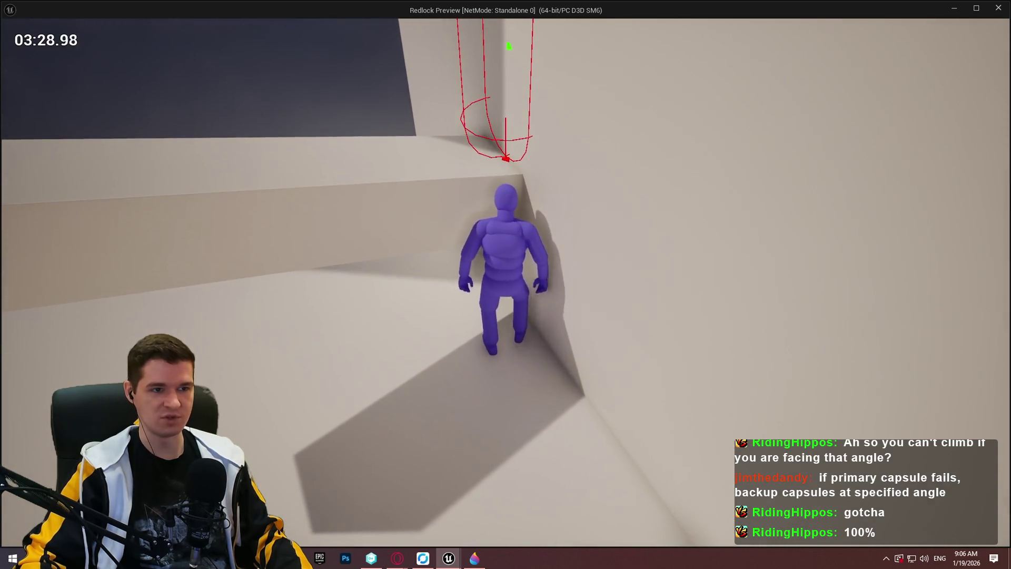
# - Test the capsule at another angled wall corner, then switch to the notes window
pyautogui.press('w')
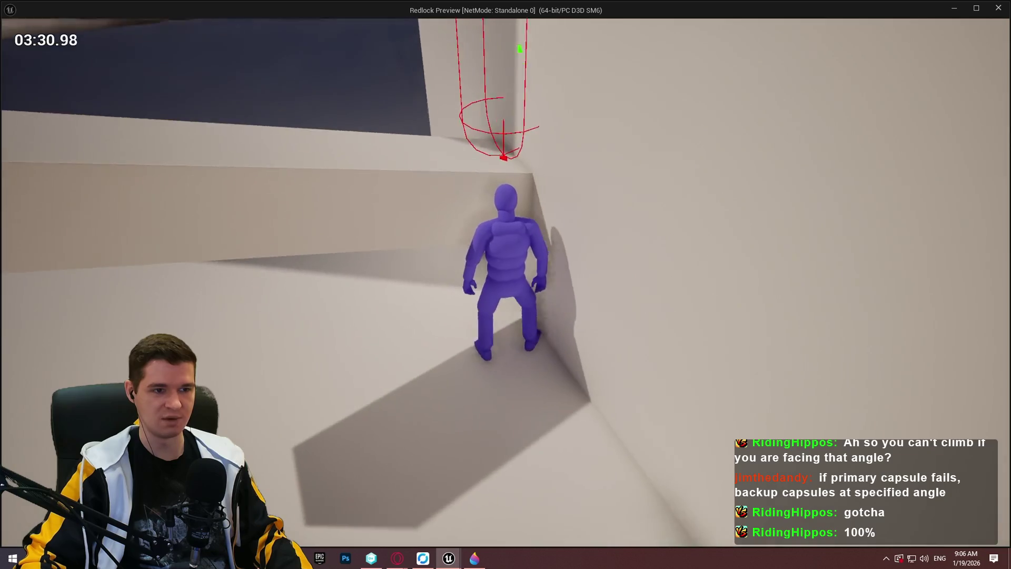
pyautogui.press('w')
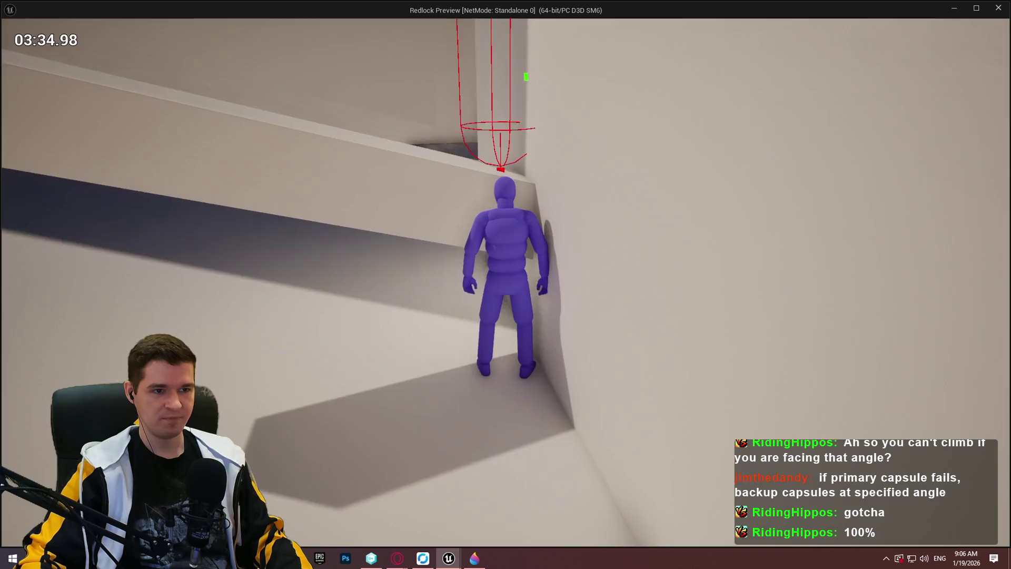
pyautogui.press('w')
pyautogui.press('w')
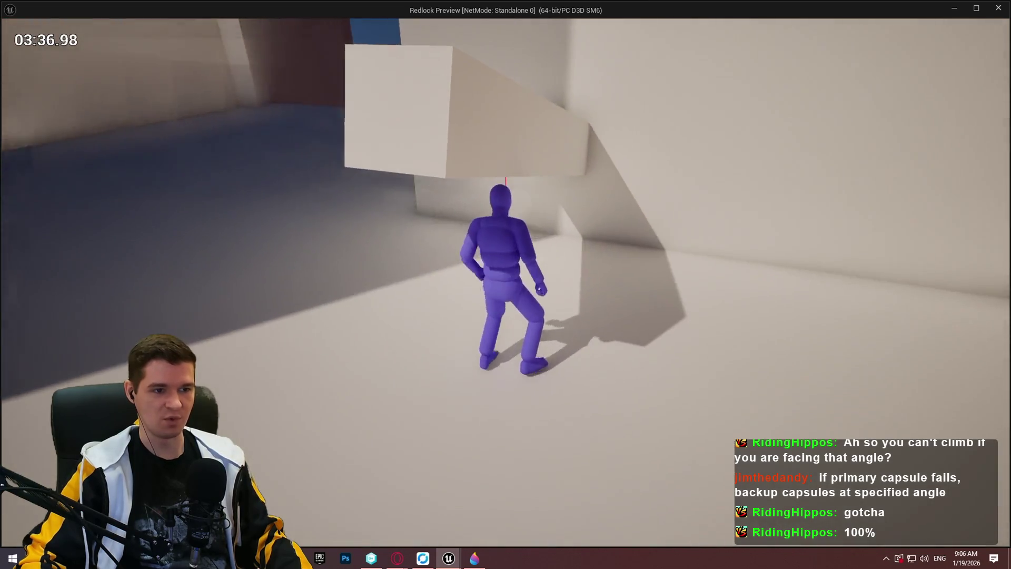
pyautogui.press('w')
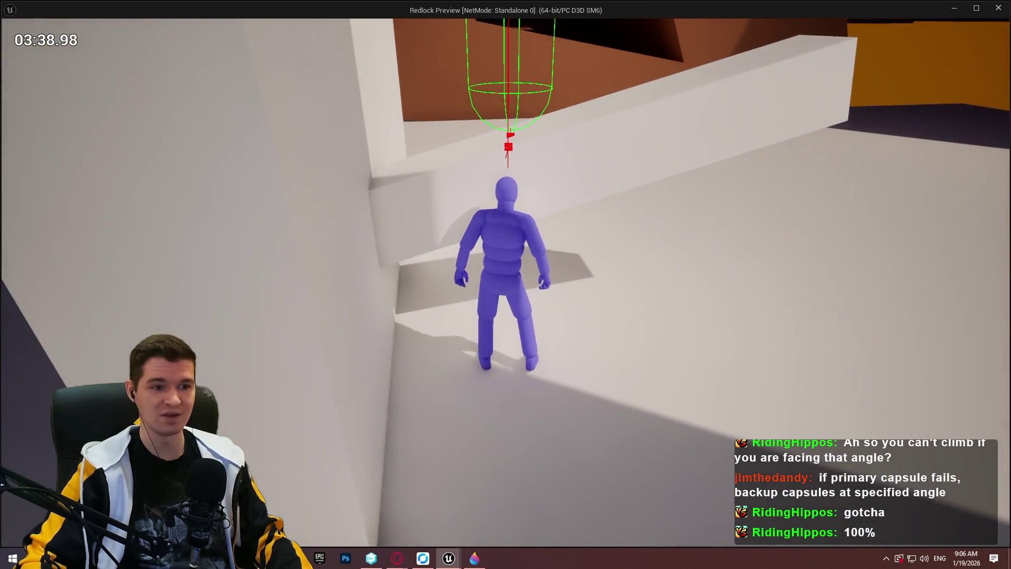
pyautogui.press('w')
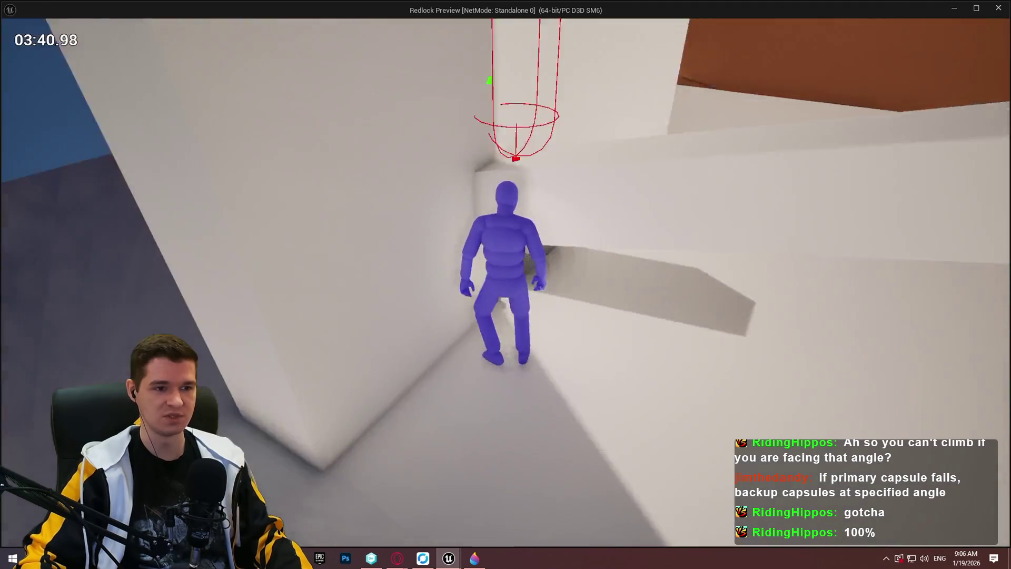
pyautogui.press('w')
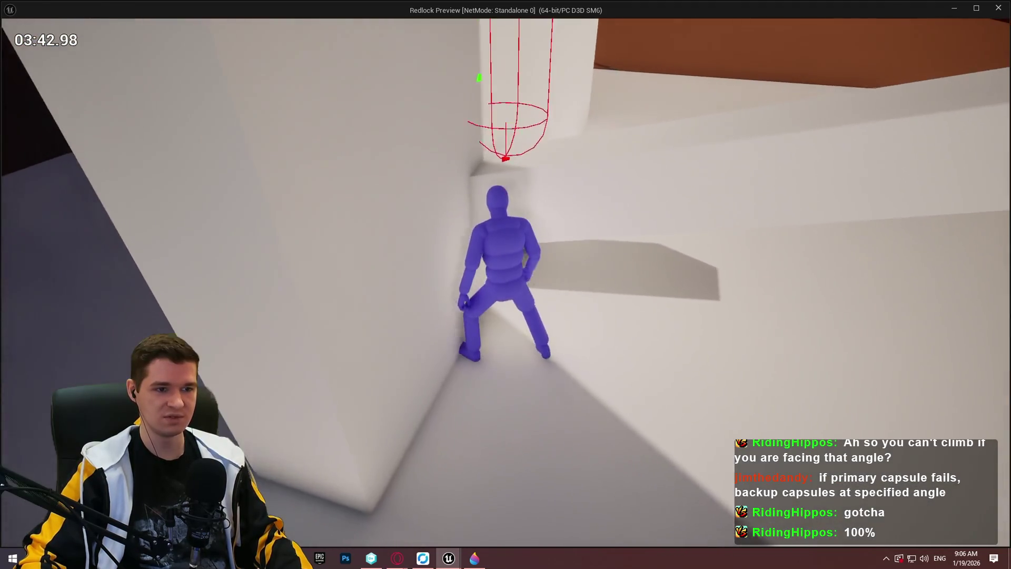
pyautogui.press('w')
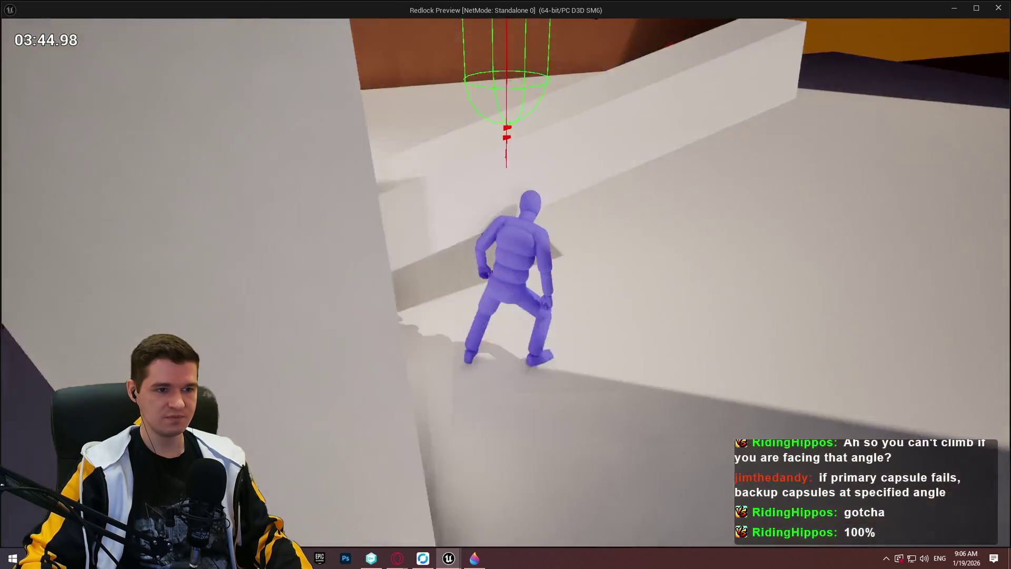
pyautogui.press('w')
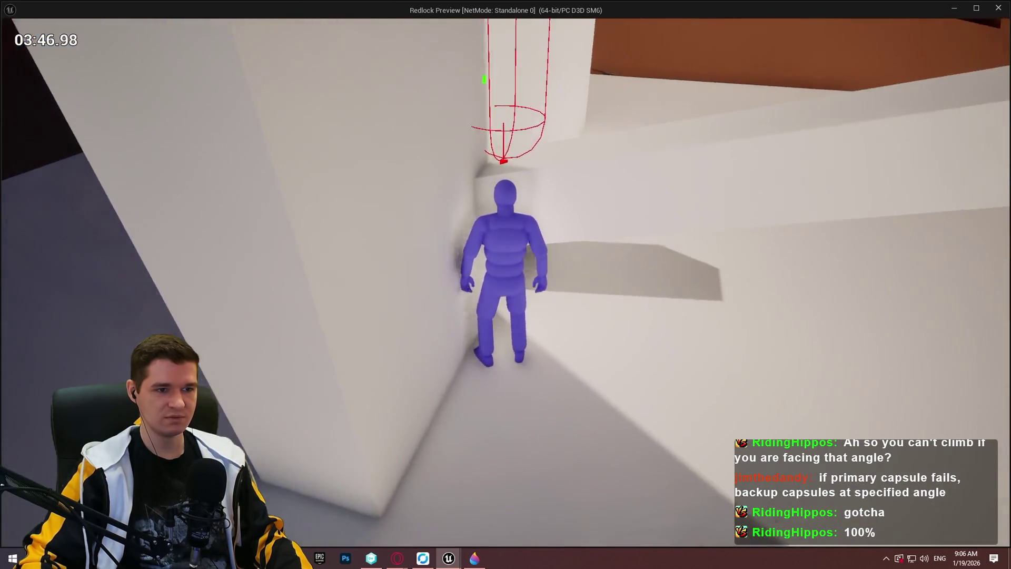
pyautogui.press('w')
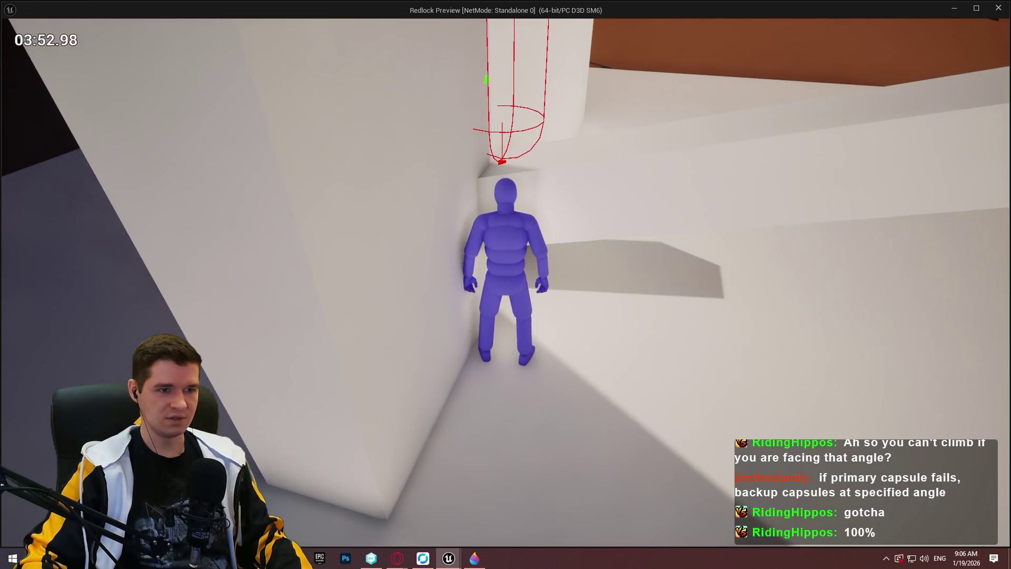
pyautogui.press('super')
pyautogui.hotkey('alt', 'Tab')
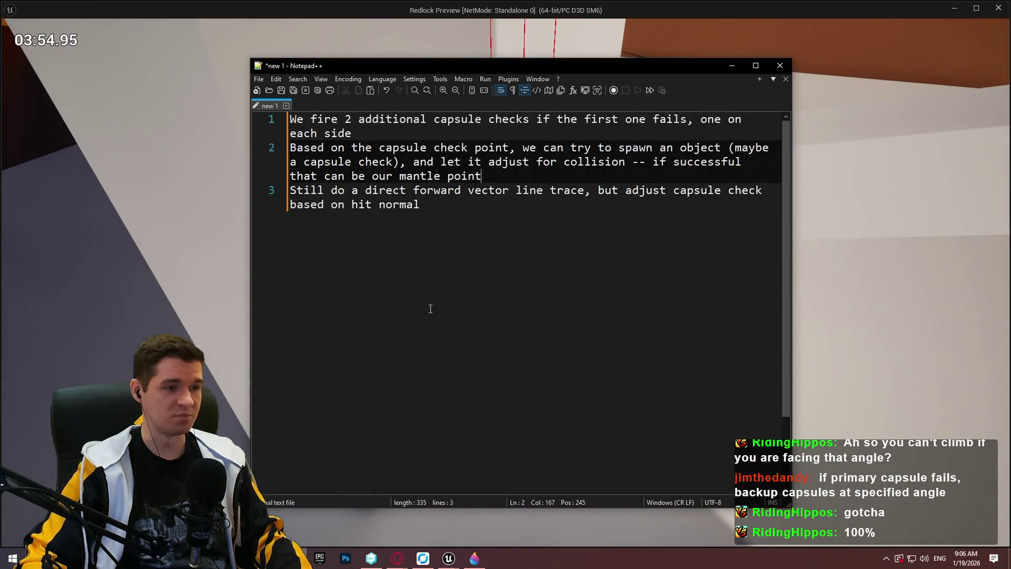
# - Write a new note: 'Normal of downward trace' and 'XY distance from downward trace hit and capsule trace hit'
pyautogui.hotkey('ctrl', 'n')
pyautogui.moveTo(393, 64)
pyautogui.mouseDown()
pyautogui.moveTo(745, 167)
pyautogui.moveTo(491, 214)
pyautogui.moveTo(448, 259)
pyautogui.mouseUp()
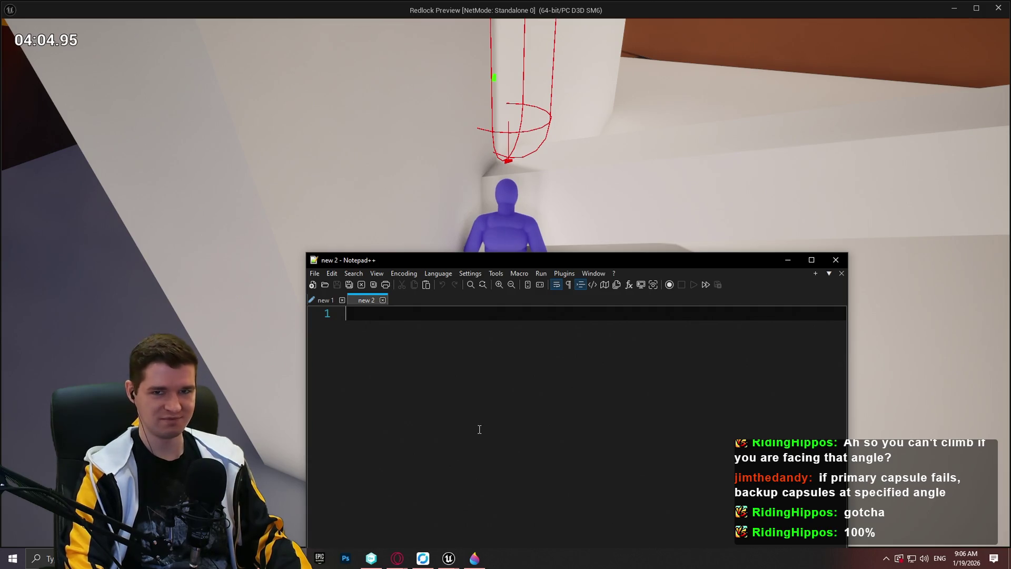
pyautogui.write('0')
pyautogui.write('Normal of do')
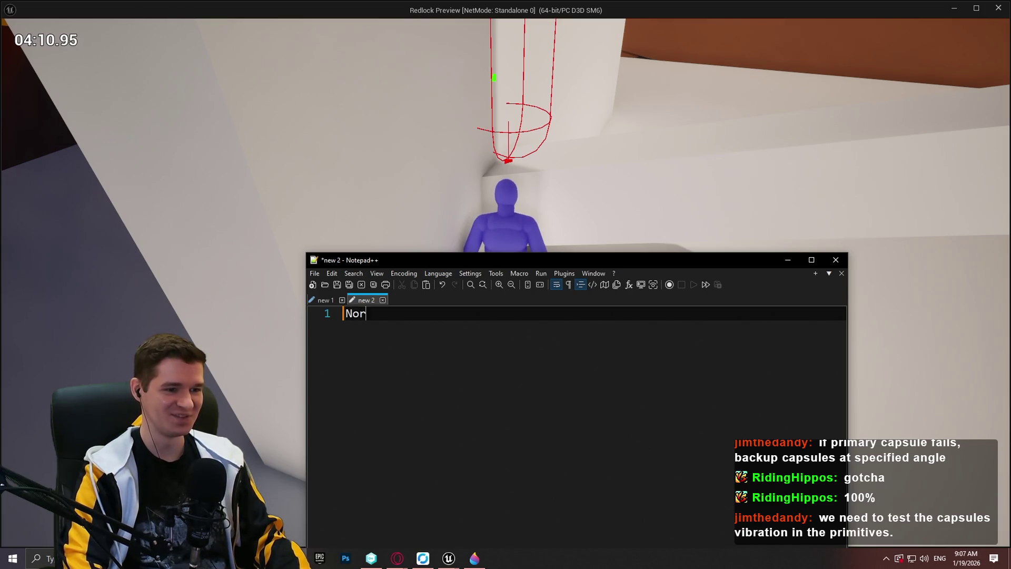
pyautogui.write('wnward trace')
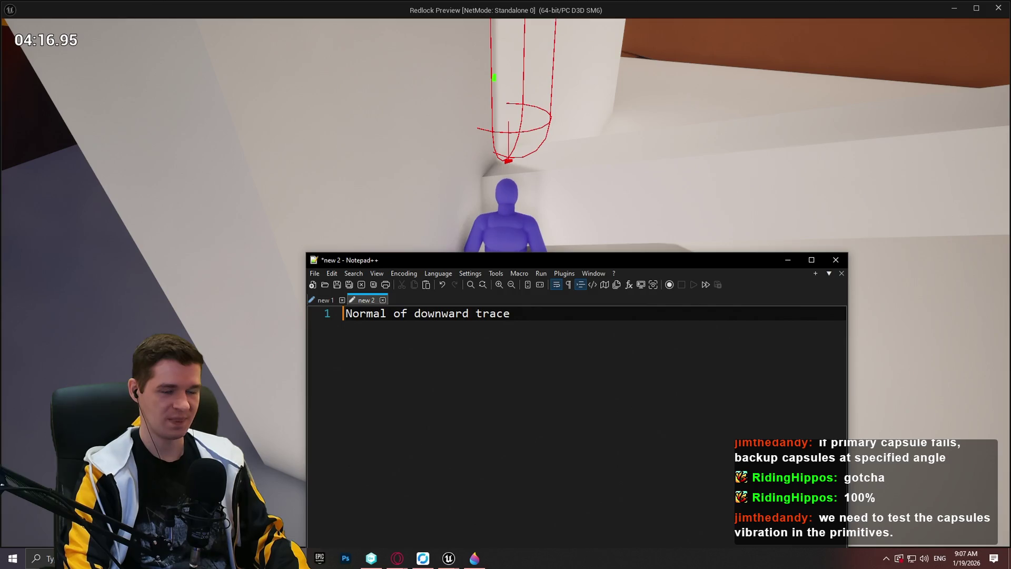
pyautogui.press('Return')
pyautogui.write('XY')
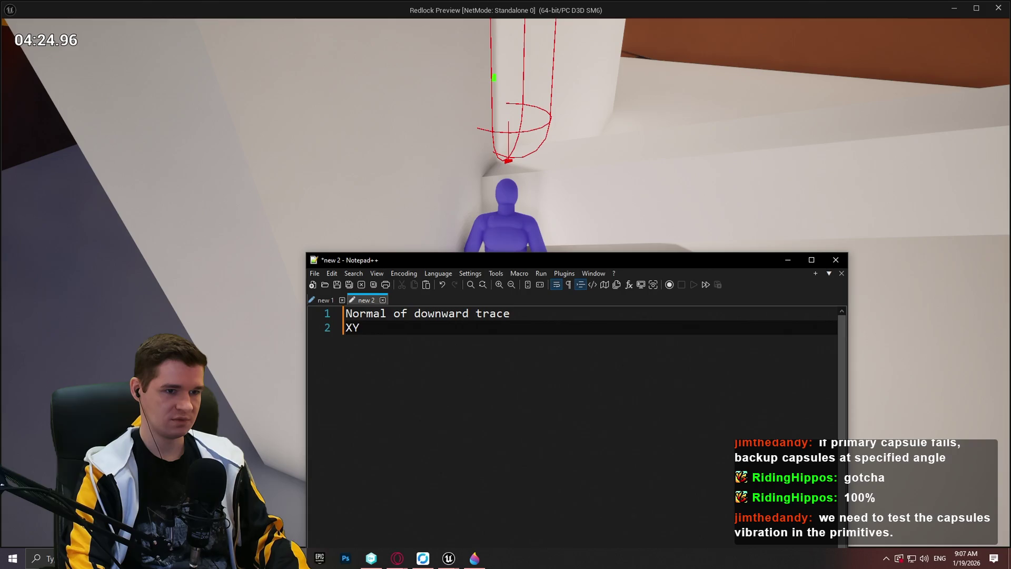
pyautogui.write(' distance')
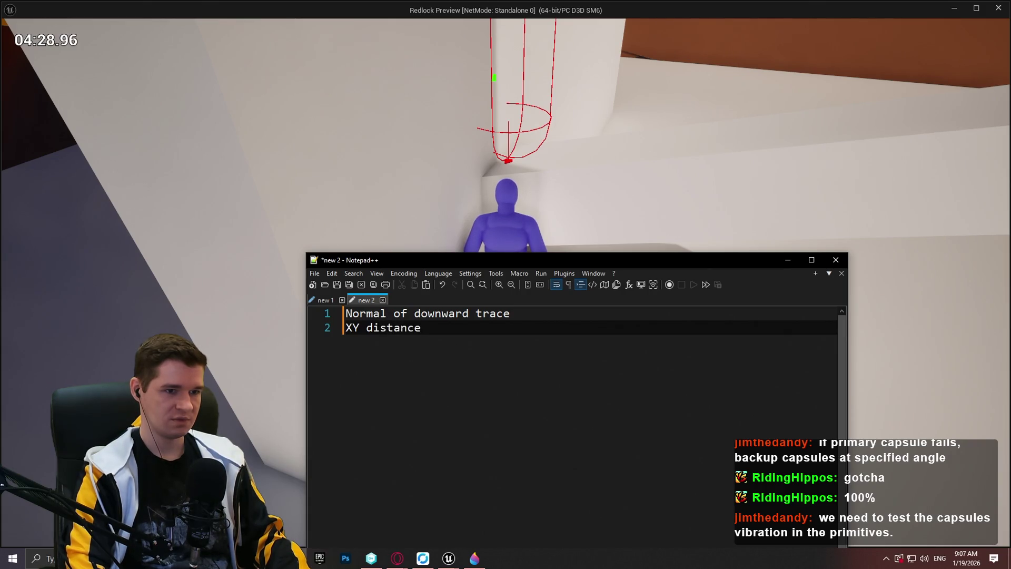
pyautogui.write(' from ')
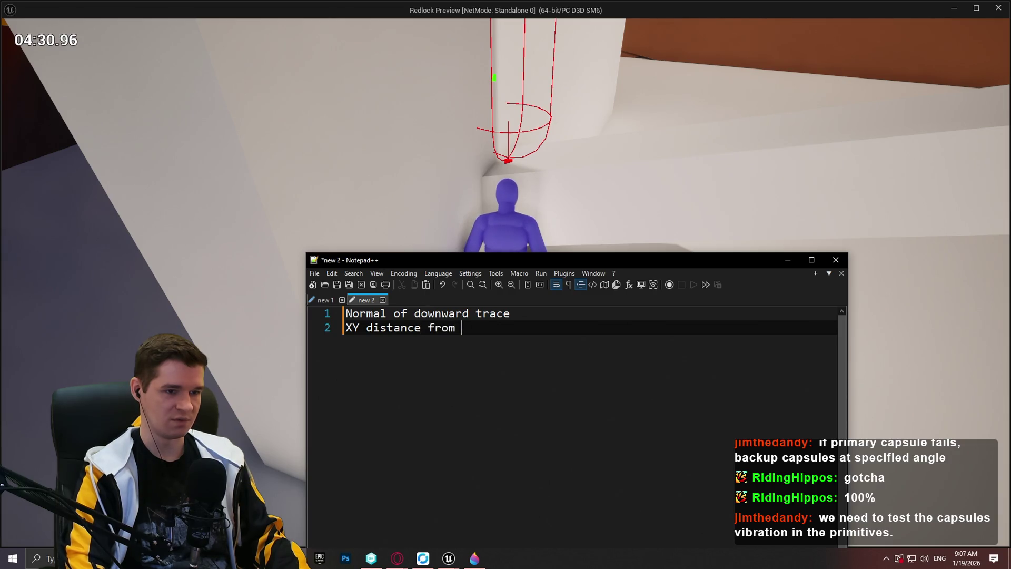
pyautogui.write('downward')
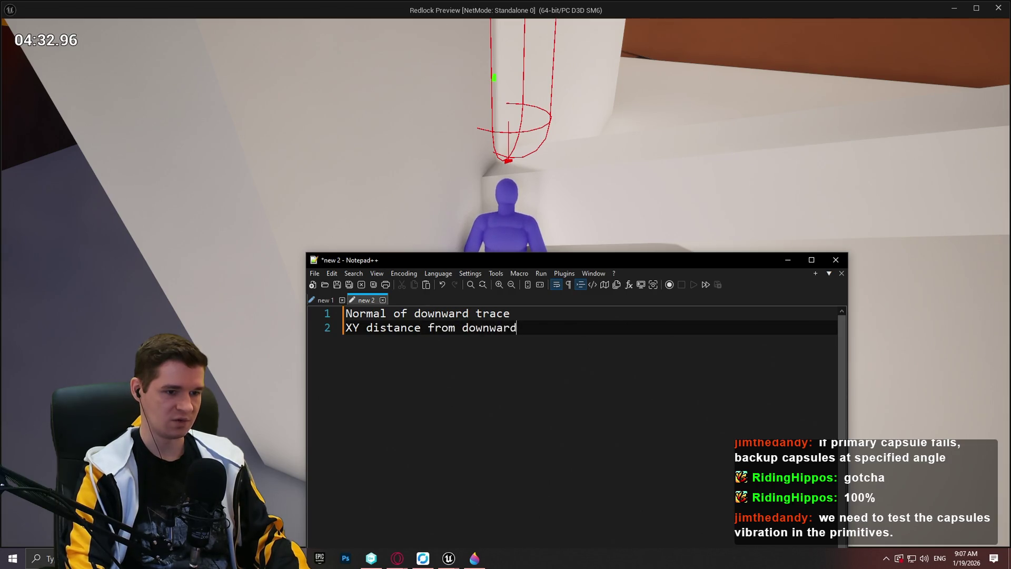
pyautogui.write(' trace hit and capsu')
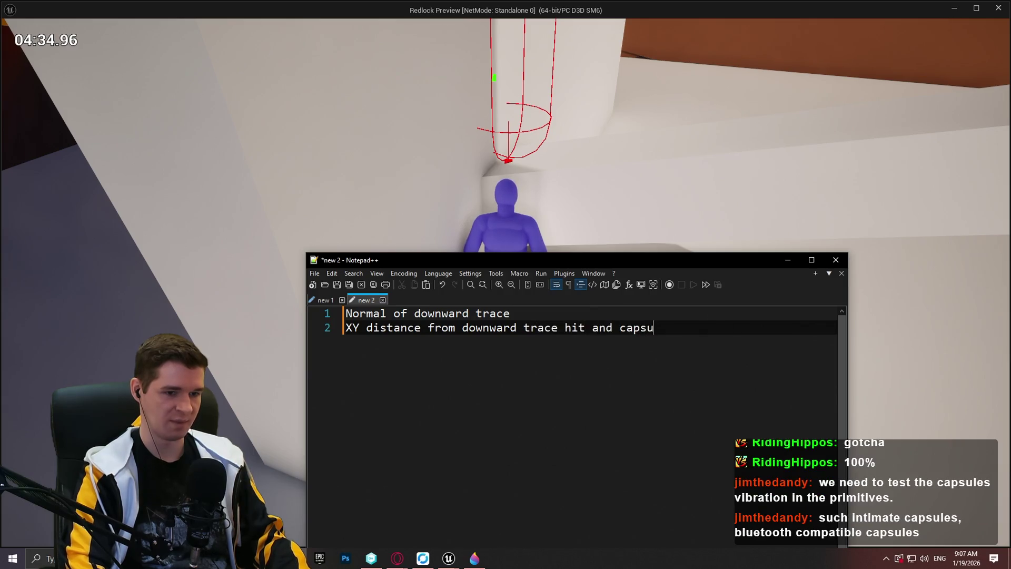
pyautogui.write('le trace hit')
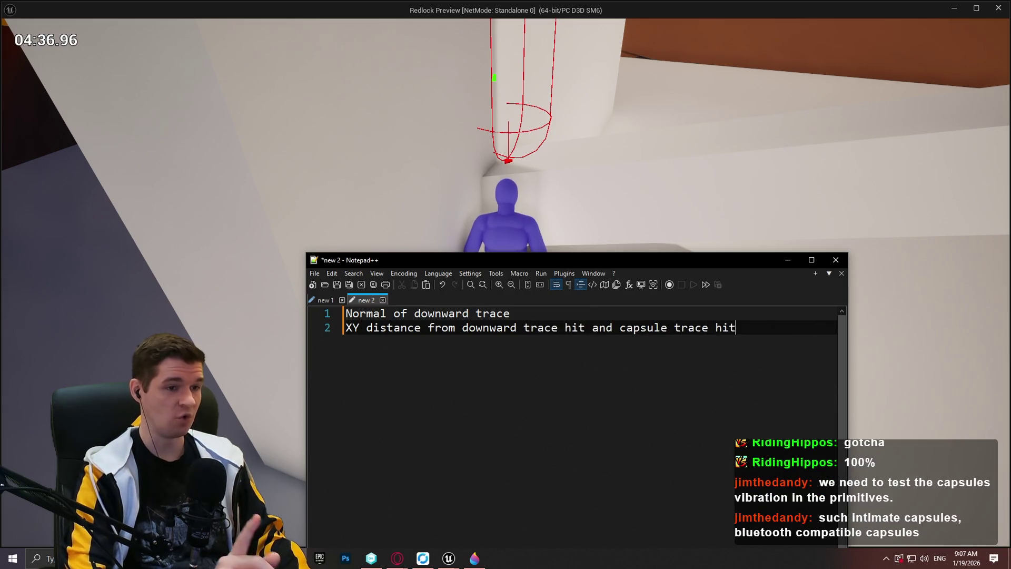
pyautogui.hotkey('ctrl', 'Home')
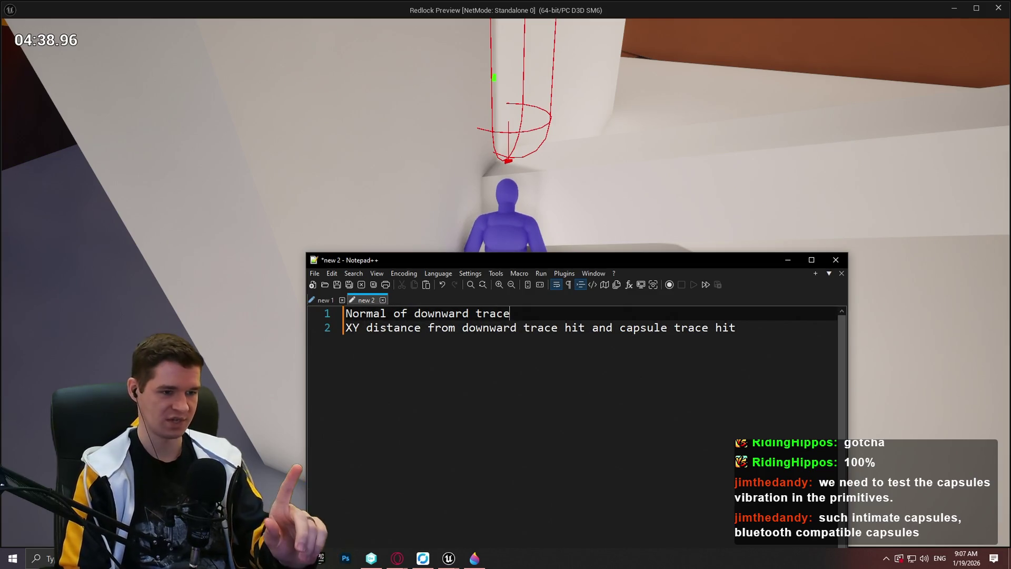
# - Add the heading 'ONLY IF CAPSULE TRACE HITS' above the trace notes and return to the game
pyautogui.press('Return')
pyautogui.press('Up')
pyautogui.press('Return')
pyautogui.press('Up')
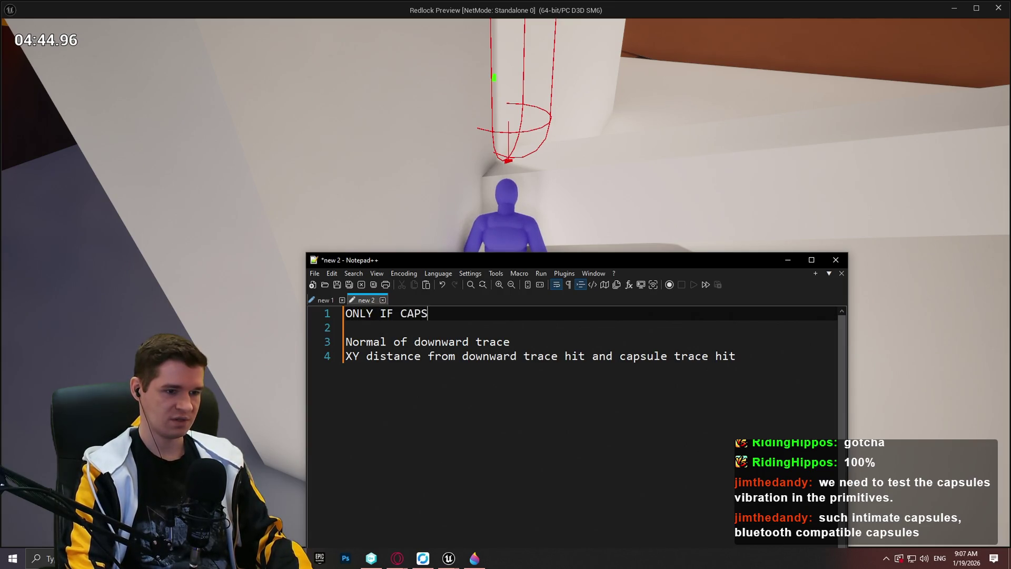
pyautogui.write('ULE TRACE HITS')
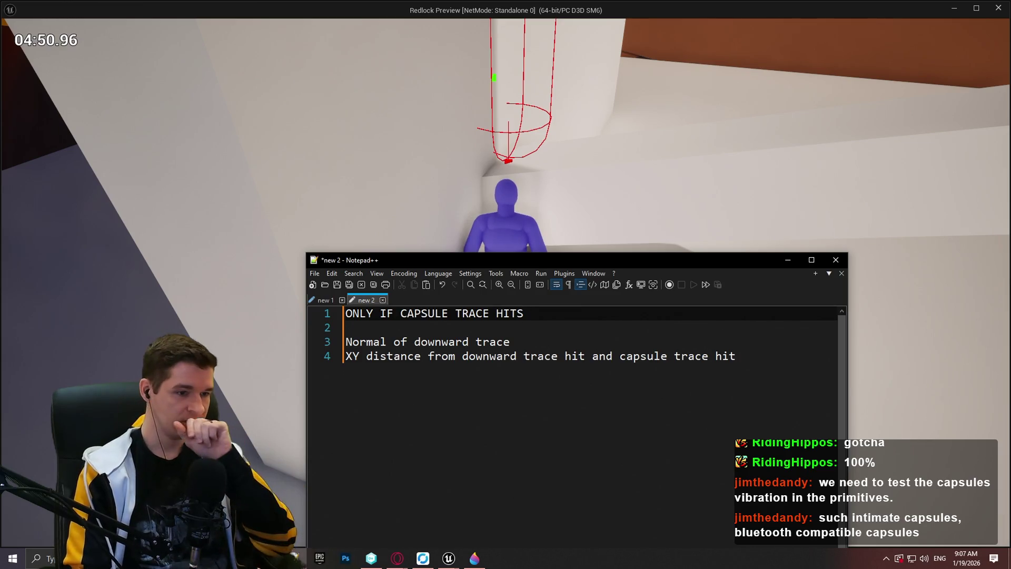
pyautogui.click(510, 342)
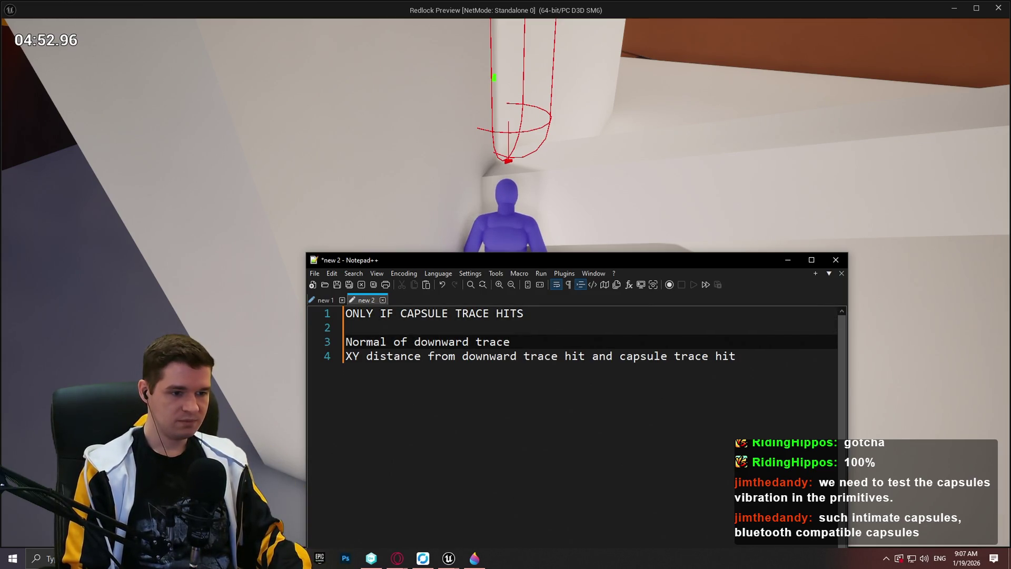
pyautogui.click(523, 356)
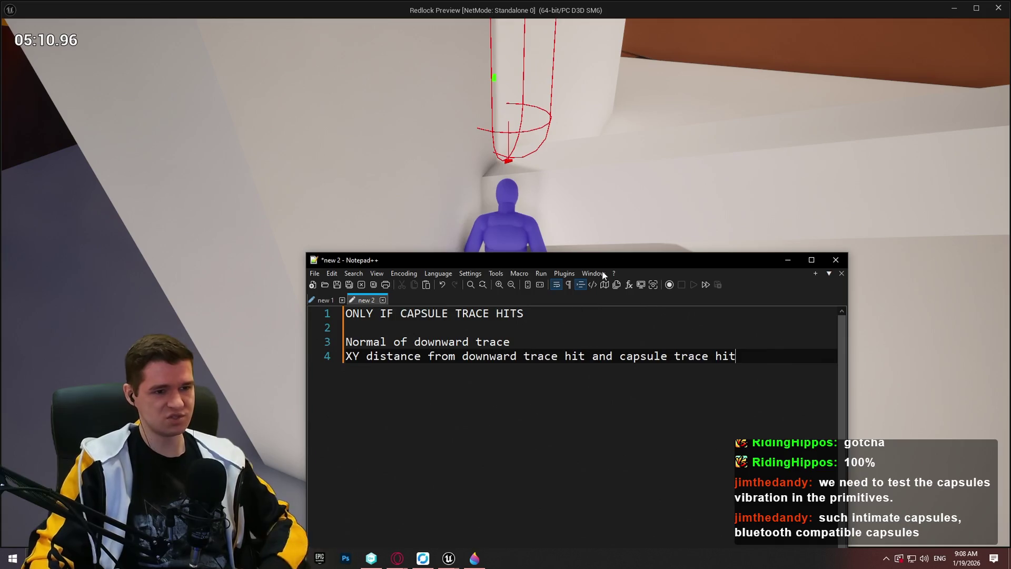
pyautogui.click(567, 194)
pyautogui.press('w')
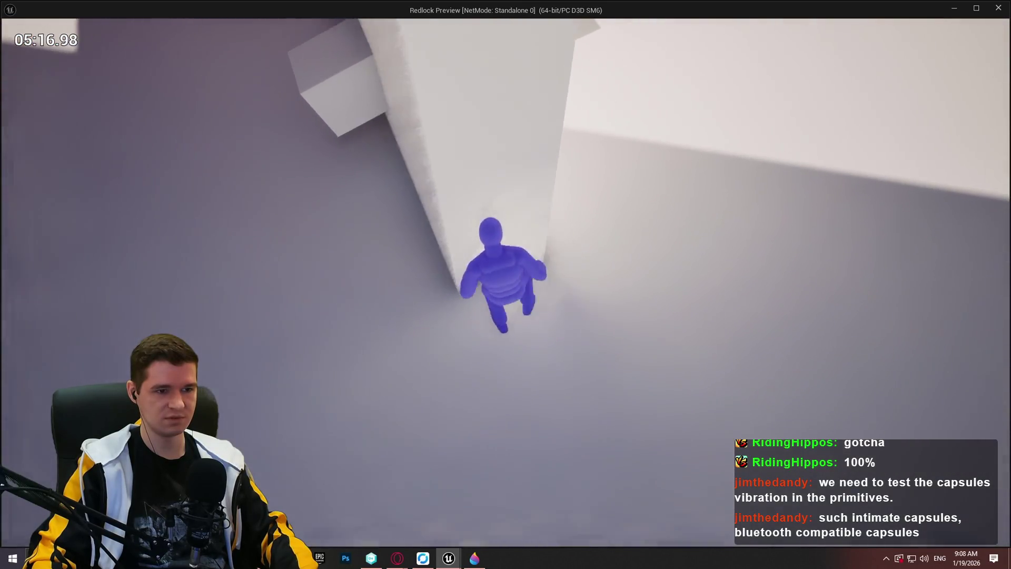
# - Run the character forward along the angled walls, then bring the trace notes back up
pyautogui.press('w')
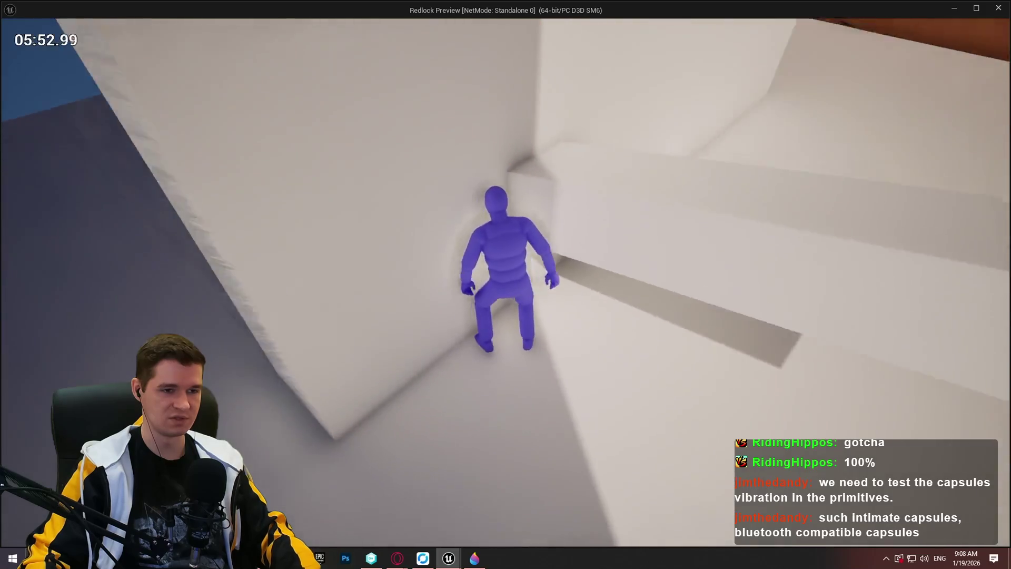
pyautogui.hotkey('alt', 'Tab')
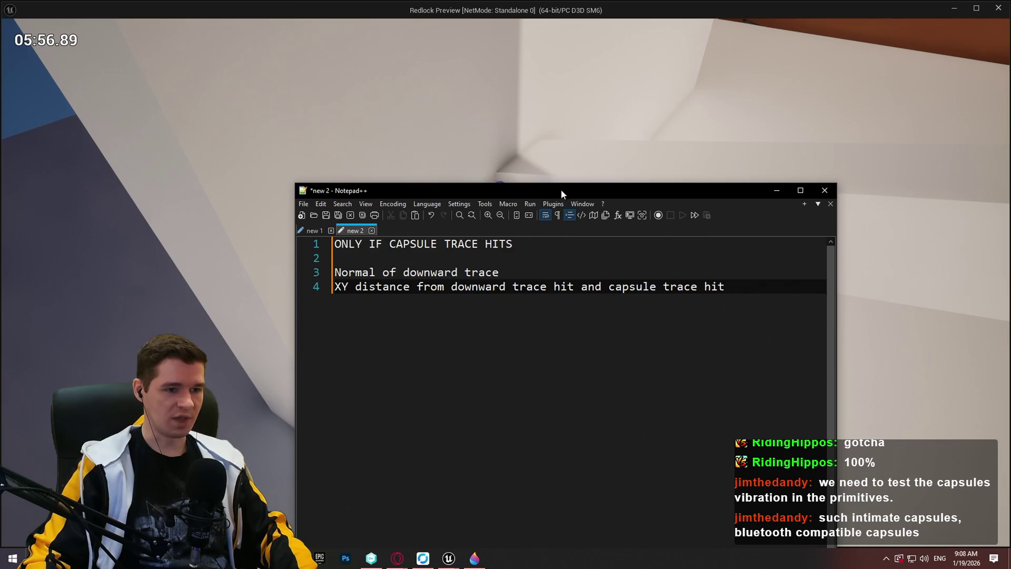
pyautogui.moveTo(574, 260); pyautogui.dragTo(671, 294)
pyautogui.click(560, 135)
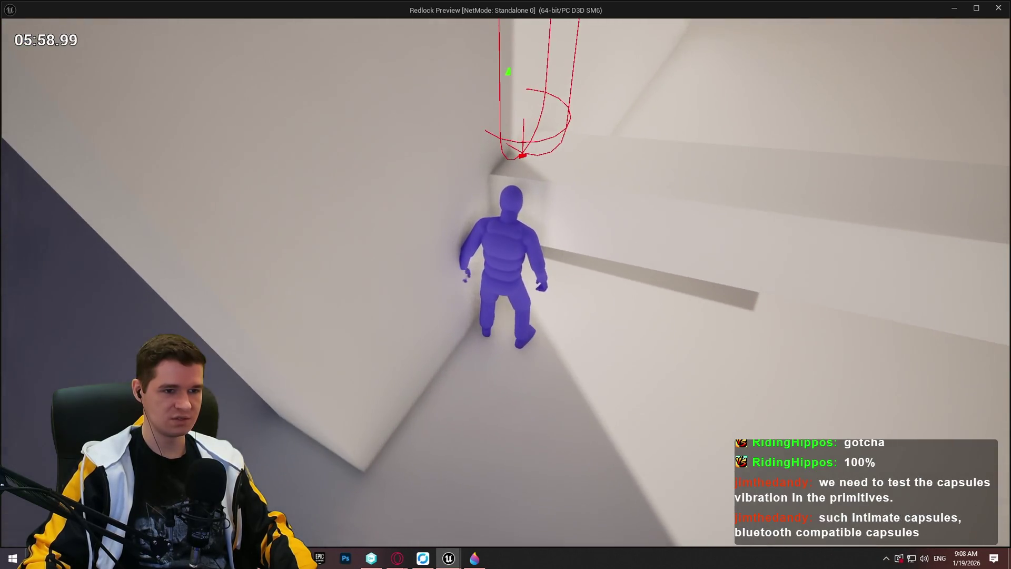
pyautogui.hotkey('alt', 'Tab')
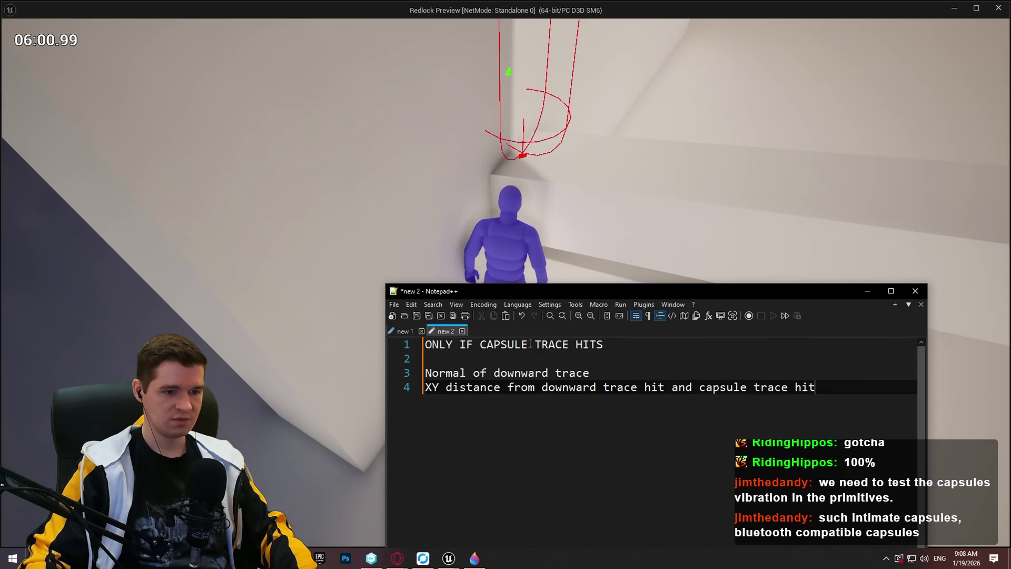
pyautogui.click(606, 368)
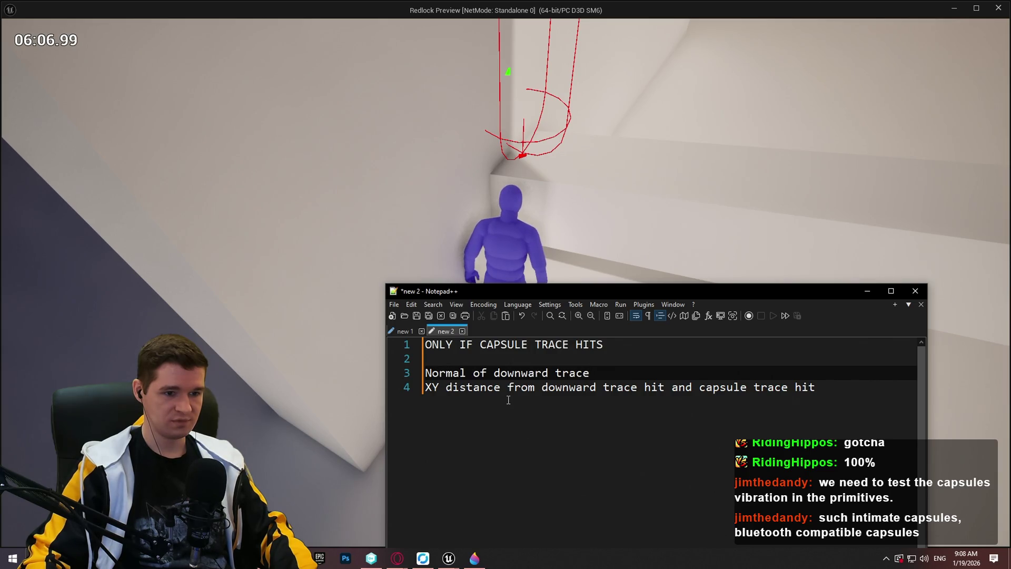
pyautogui.click(835, 401)
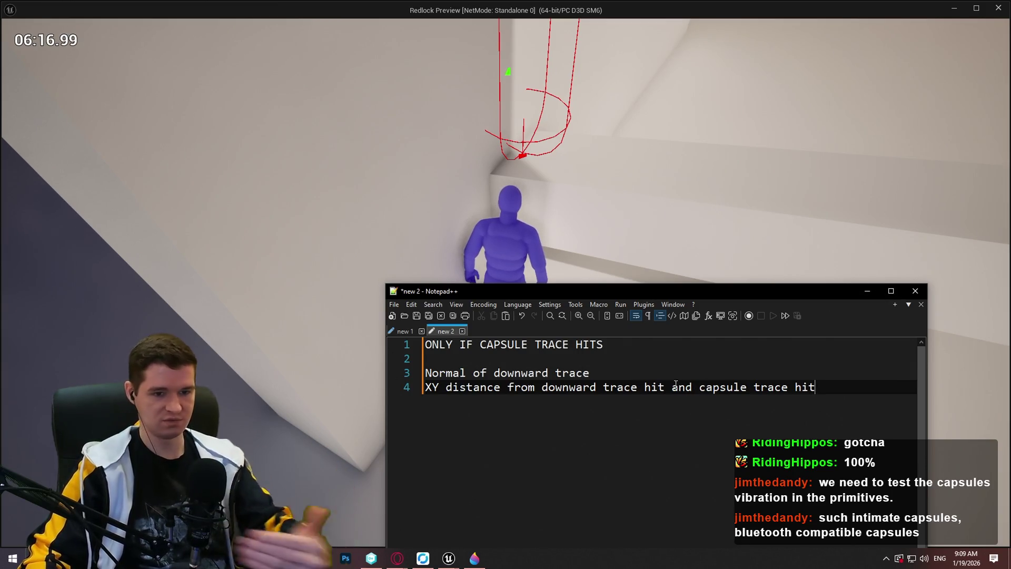
pyautogui.click(869, 385)
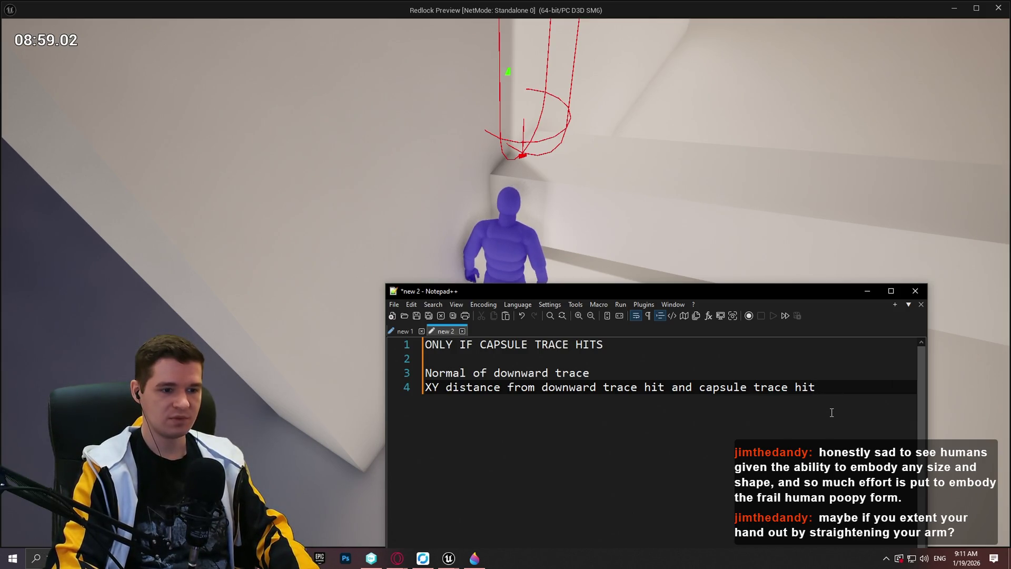
# - Add the line 'Adjust capsule hit for downward trace normal' below the XY distance note
pyautogui.press('Return')
pyautogui.write('Adjust capsul')
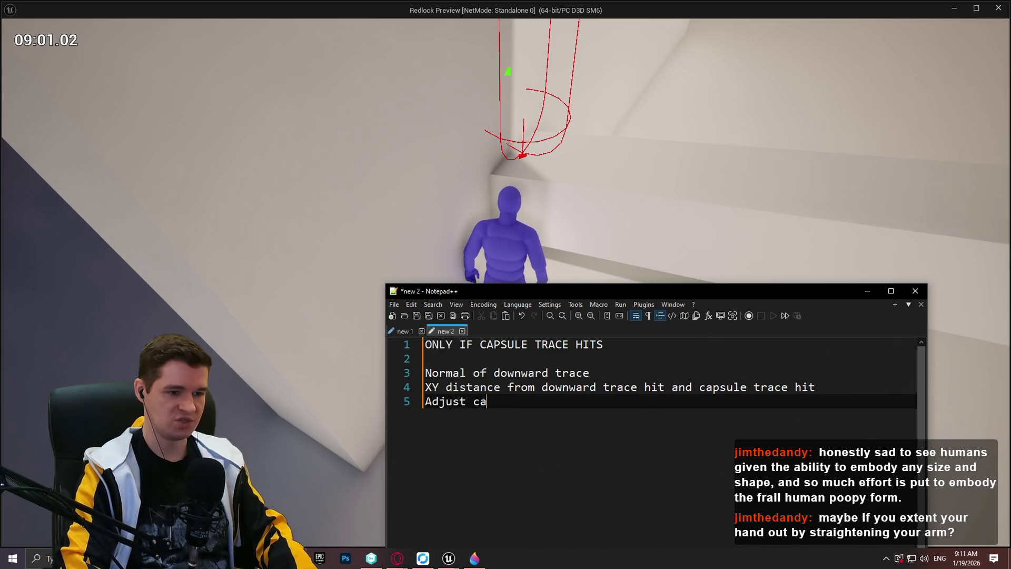
pyautogui.write('e')
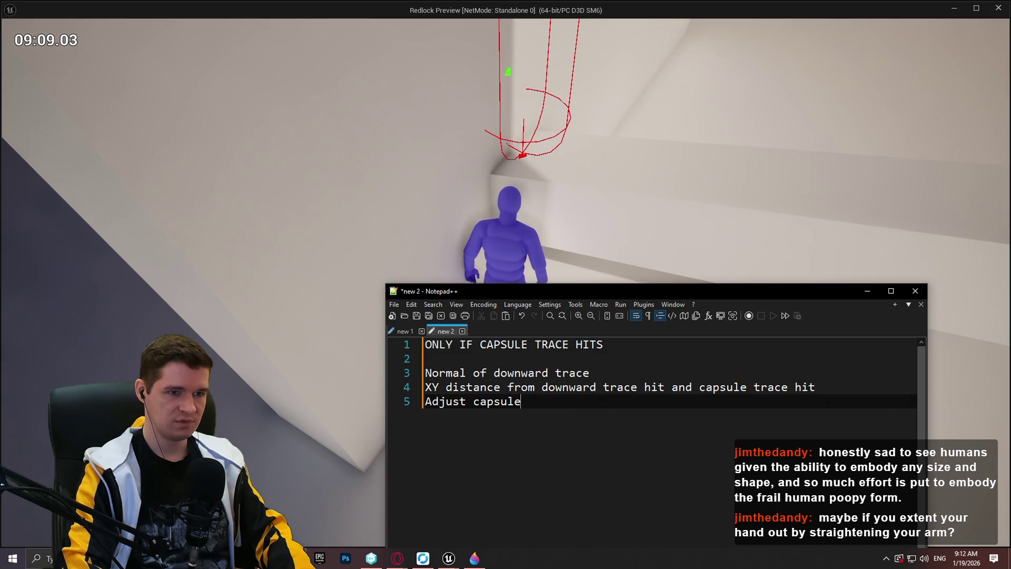
pyautogui.write(' hit ')
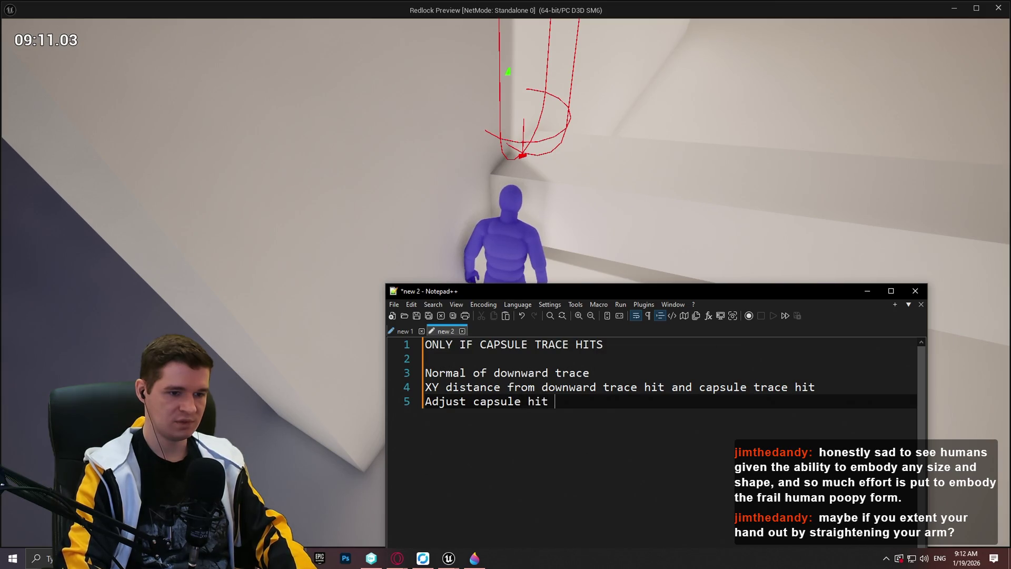
pyautogui.write('for downwat')
pyautogui.write('d')
pyautogui.press('BackSpace')
pyautogui.press('BackSpace')
pyautogui.write('rd trace normal')
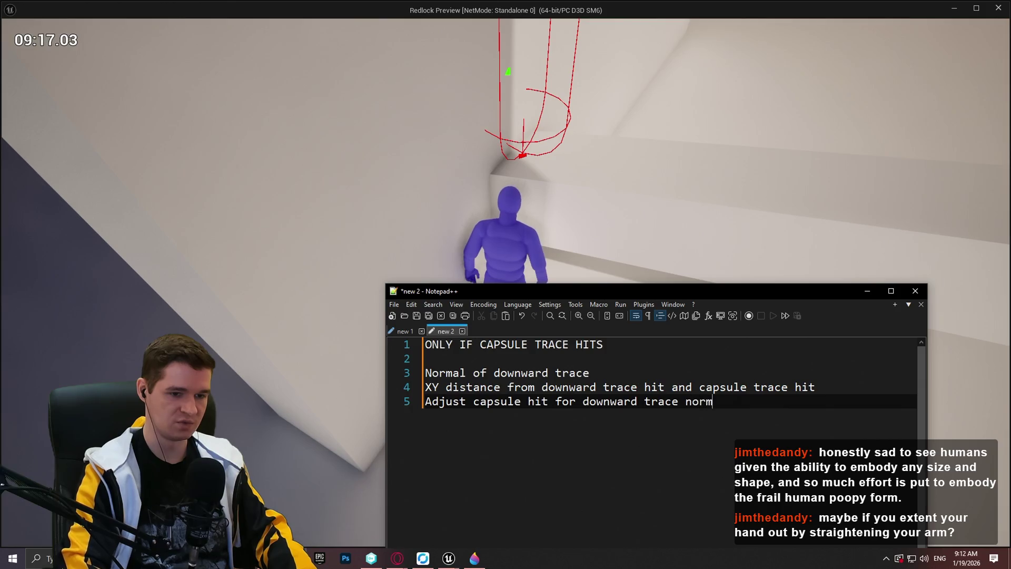
# - Replace the unfinished fire-trace line with 'Capsule check from start of downward trace adjusted'
pyautogui.press('Return')
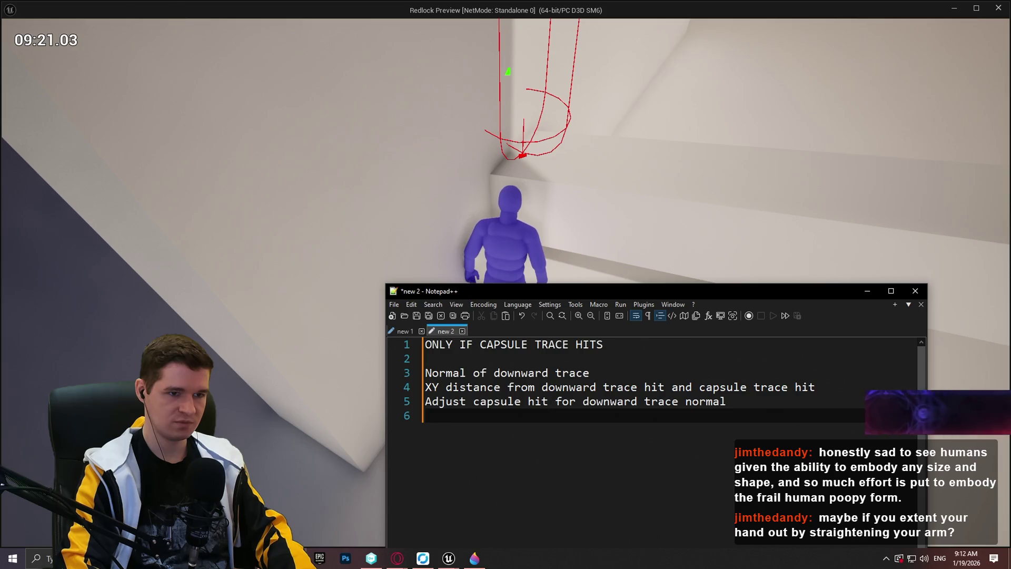
pyautogui.write('Fire trace from')
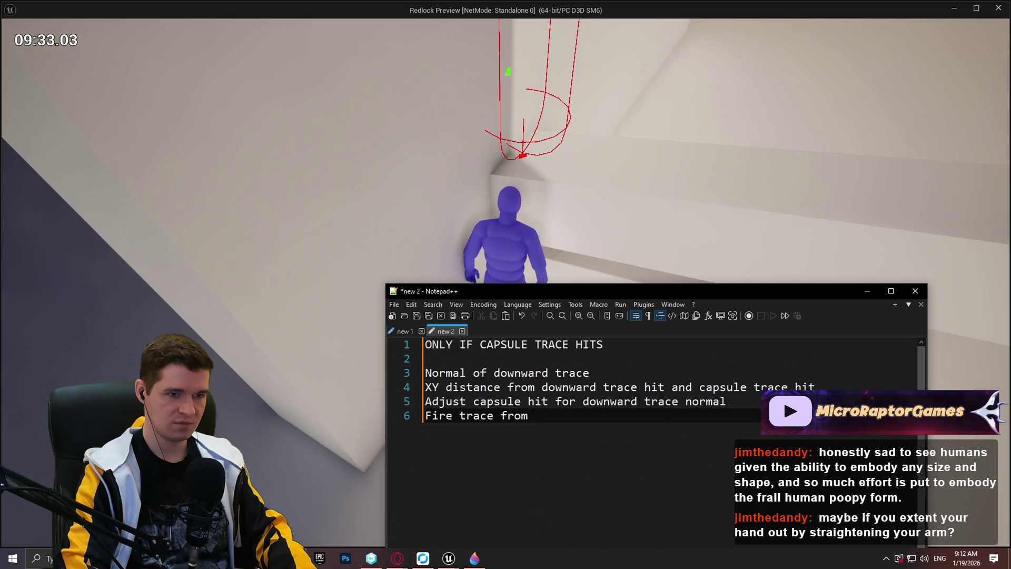
pyautogui.write(' do')
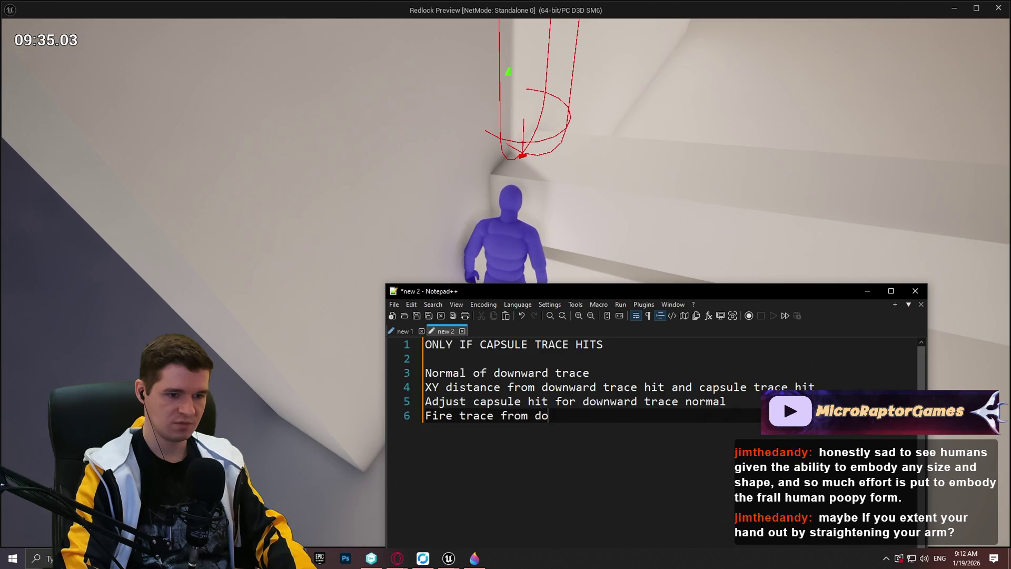
pyautogui.press('BackSpace')
pyautogui.press('BackSpace')
pyautogui.press('BackSpace')
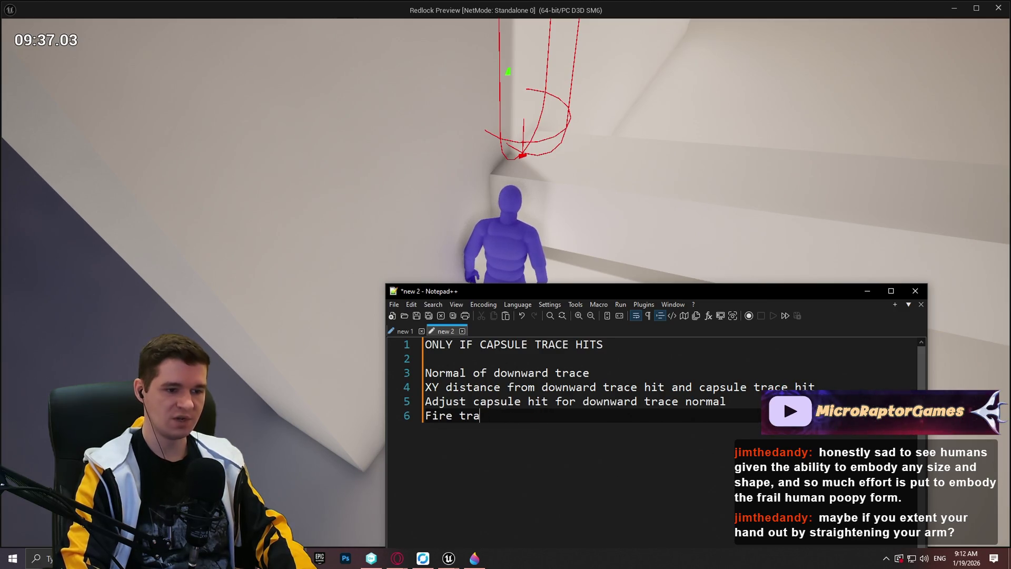
pyautogui.press('BackSpace')
pyautogui.press('BackSpace')
pyautogui.press('BackSpace')
pyautogui.write('Adjust')
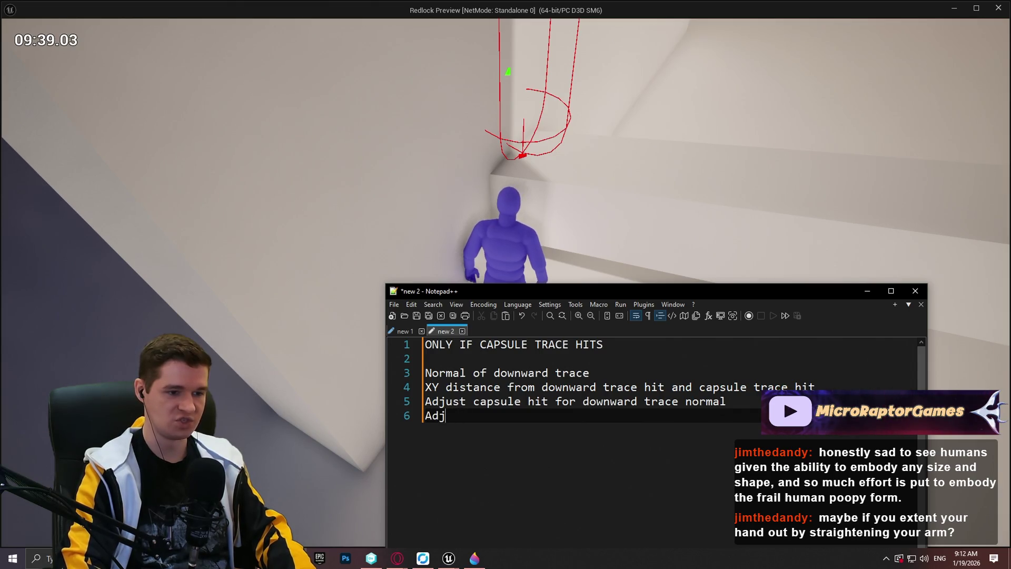
pyautogui.press('BackSpace')
pyautogui.press('BackSpace')
pyautogui.press('BackSpace')
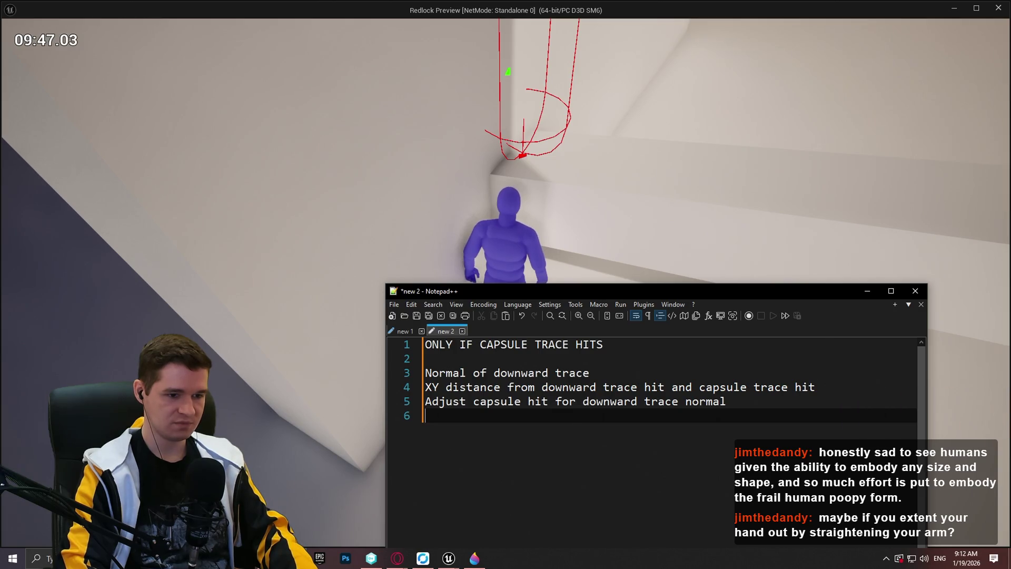
pyautogui.write('Capsule check')
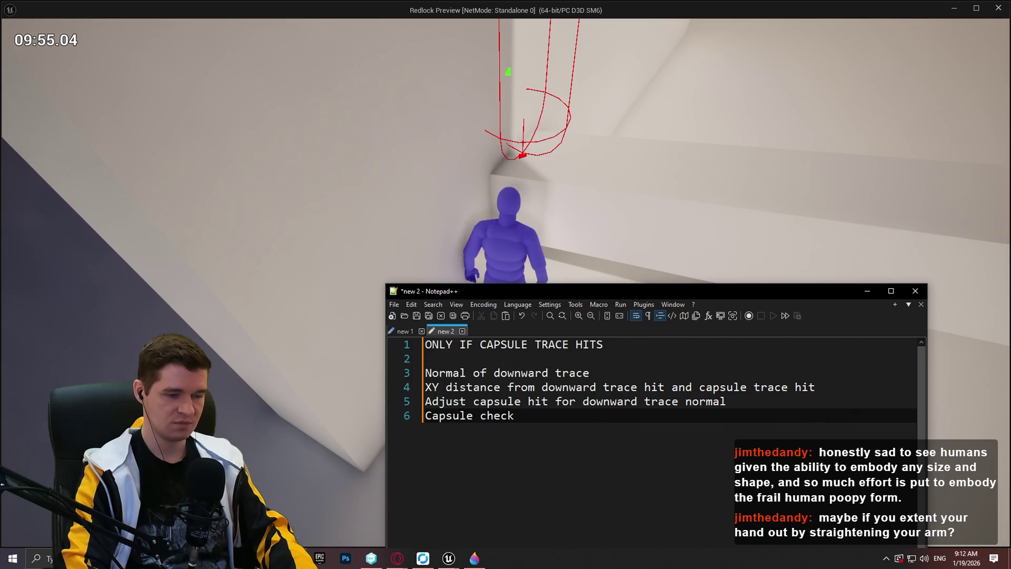
pyautogui.write(' from start of downd')
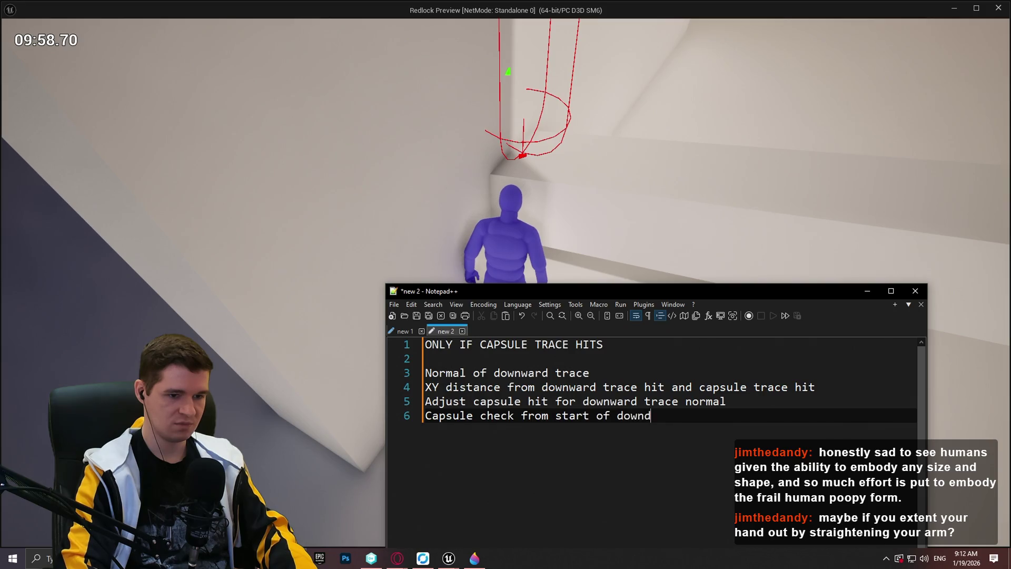
pyautogui.press('BackSpace')
pyautogui.write('ward trace adjusted')
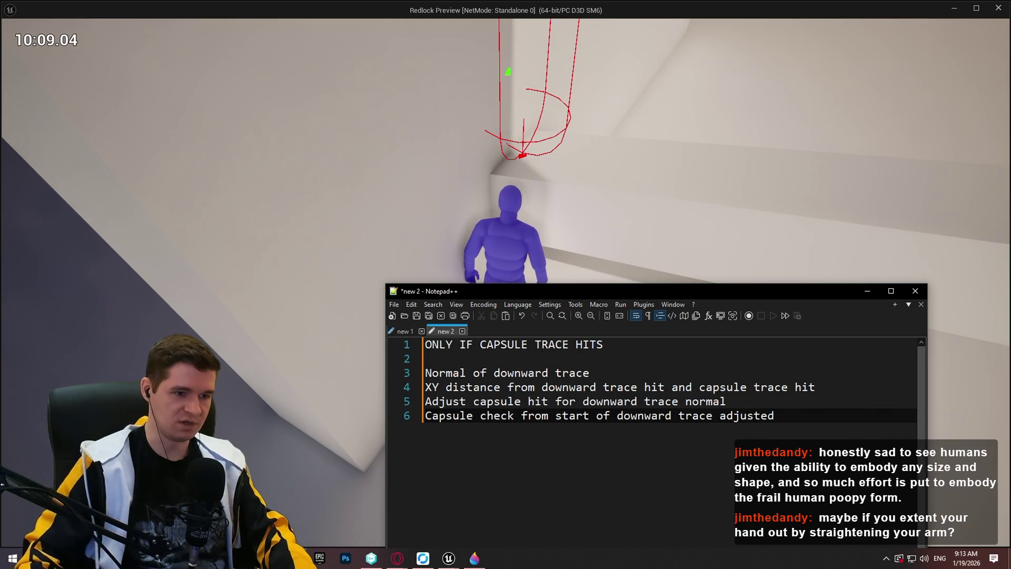
# - Start a blank Paint 3D canvas, discarding the old screenshot unsaved, and return to the game
pyautogui.click(652, 276)
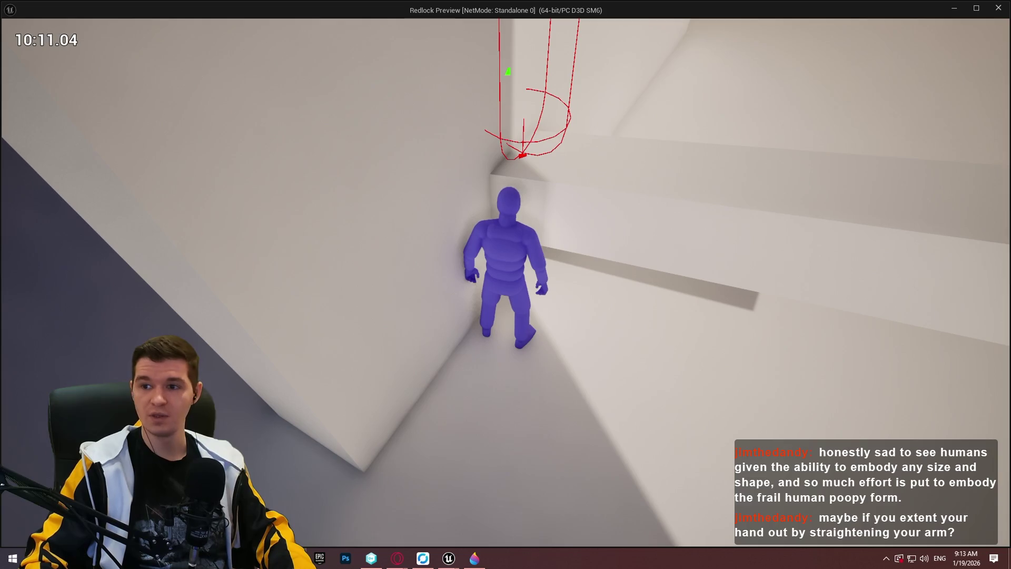
pyautogui.click(842, 13)
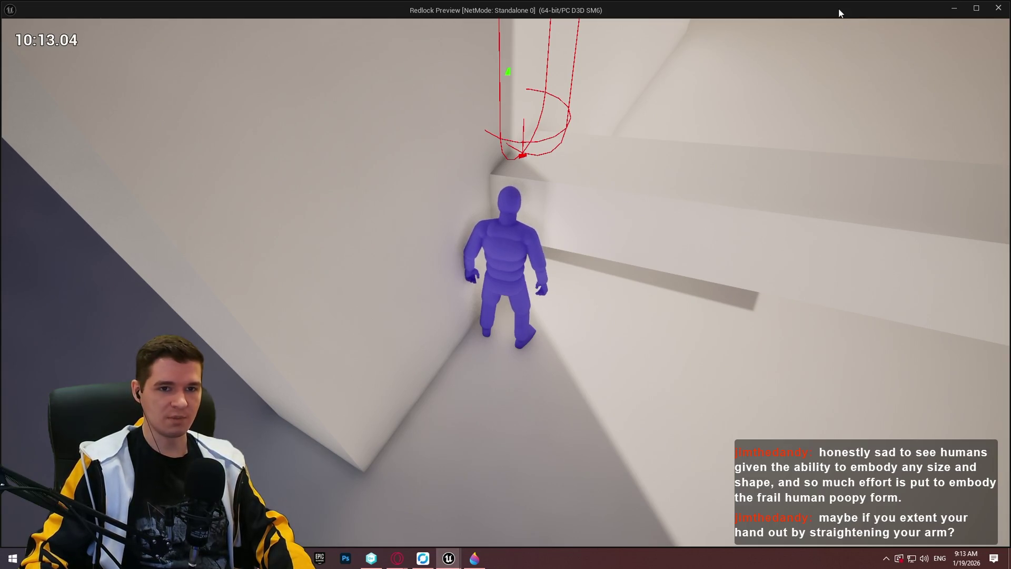
pyautogui.click(477, 561)
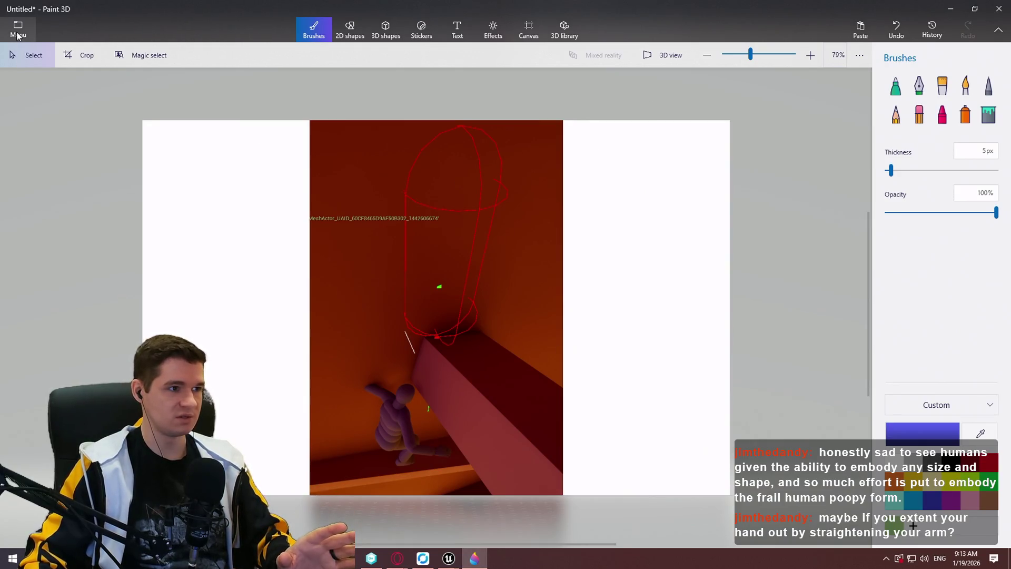
pyautogui.click(17, 32)
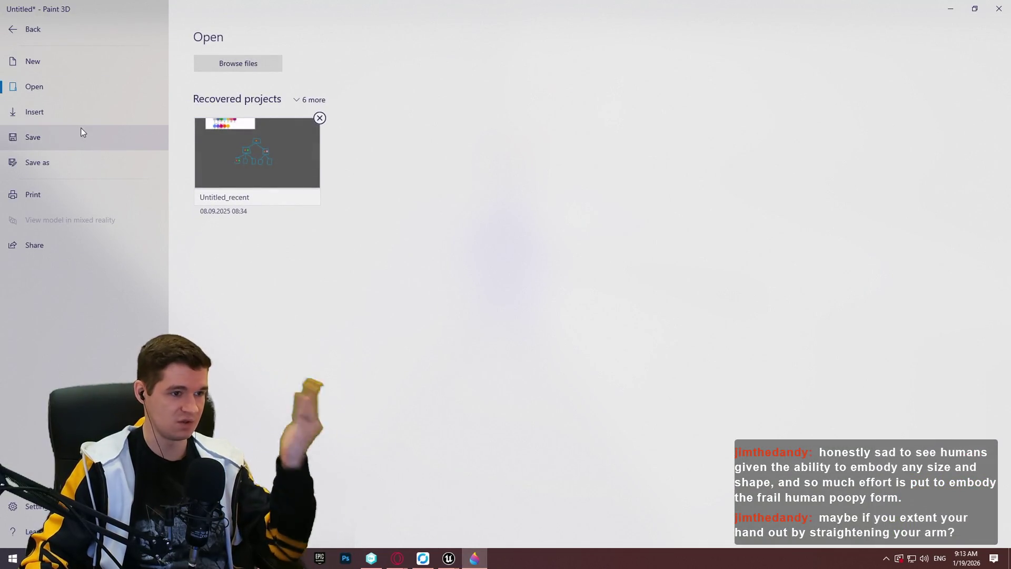
pyautogui.click(42, 63)
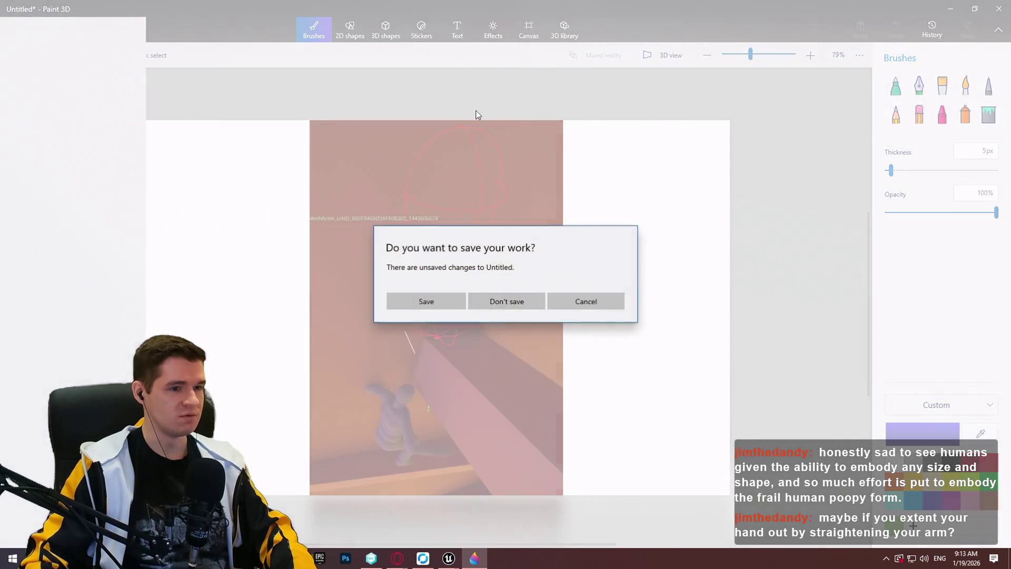
pyautogui.click(542, 301)
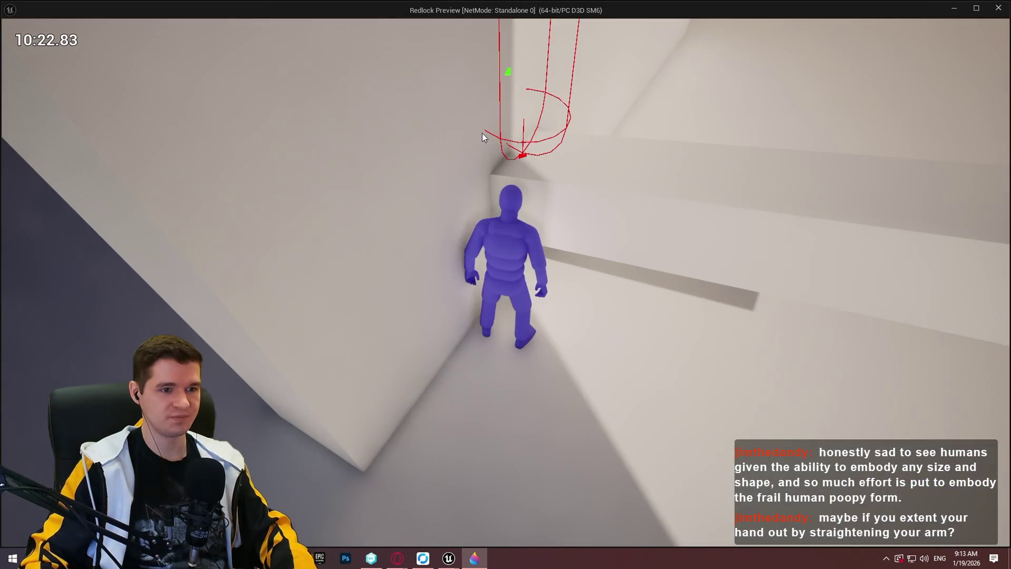
pyautogui.click(855, 205)
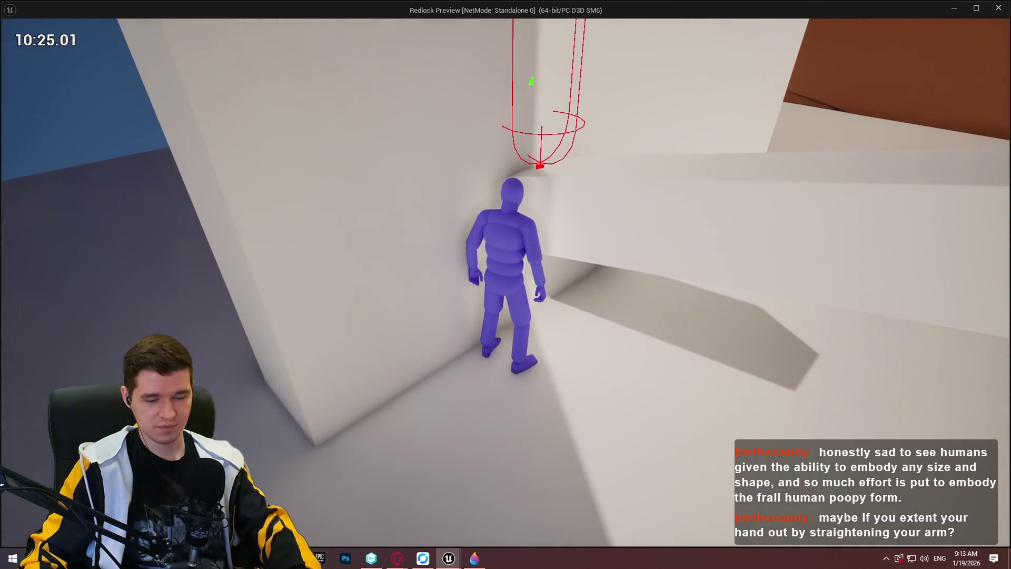
# - Copy a screenshot crop of the character in the wall corner, then stop the play session
pyautogui.press('Print')
pyautogui.moveTo(378, 18); pyautogui.dragTo(678, 440)
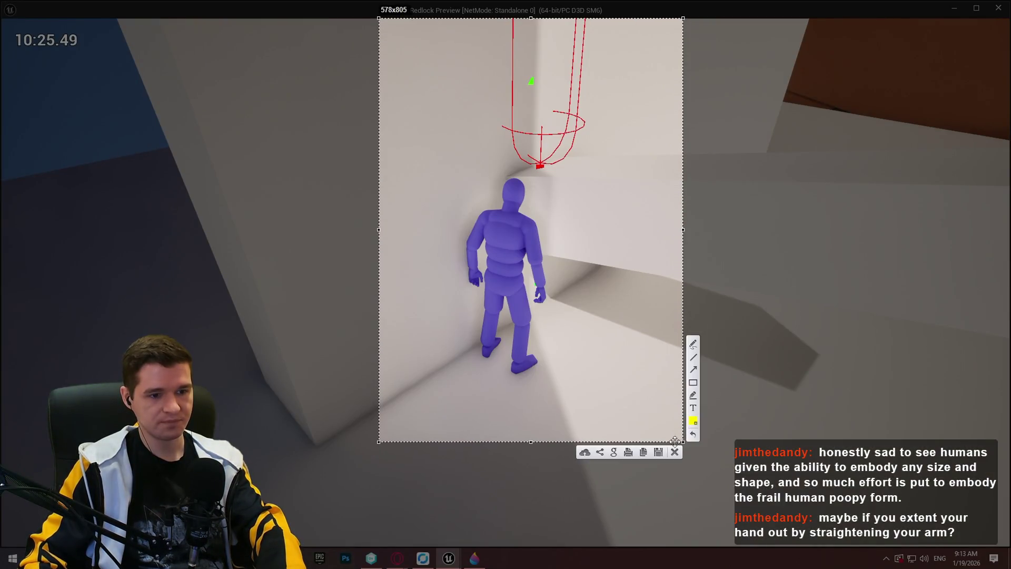
pyautogui.click(643, 452)
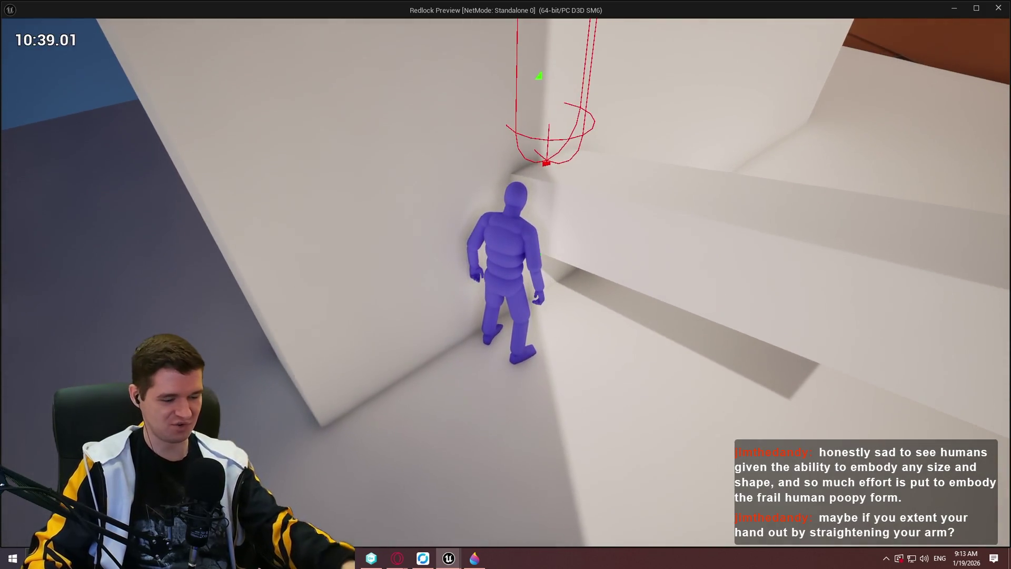
pyautogui.press('Escape')
pyautogui.scroll(2, 525, 178)
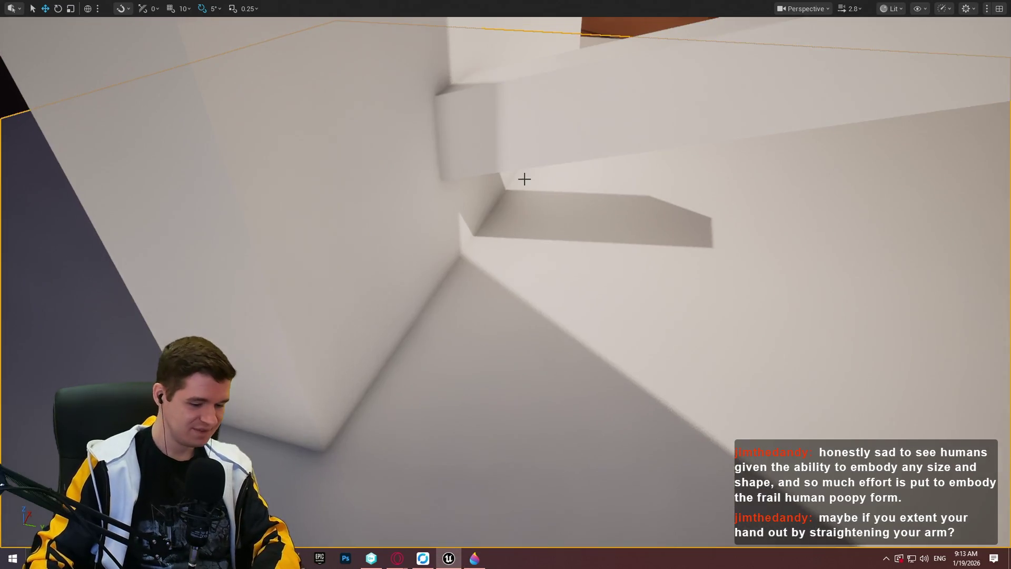
pyautogui.press('F11')
pyautogui.scroll(-2, 471, 176)
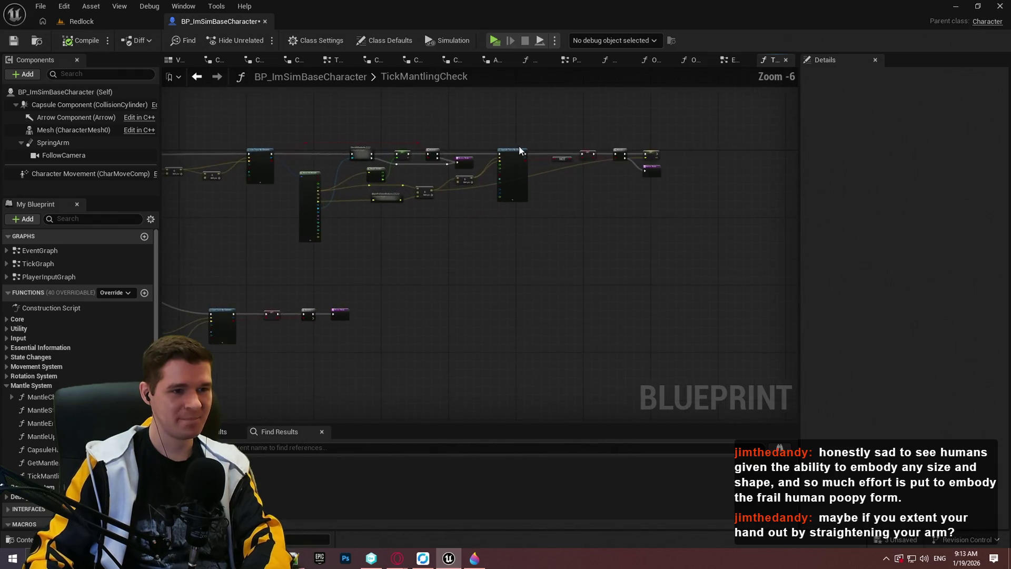
pyautogui.scroll(7, 515, 148)
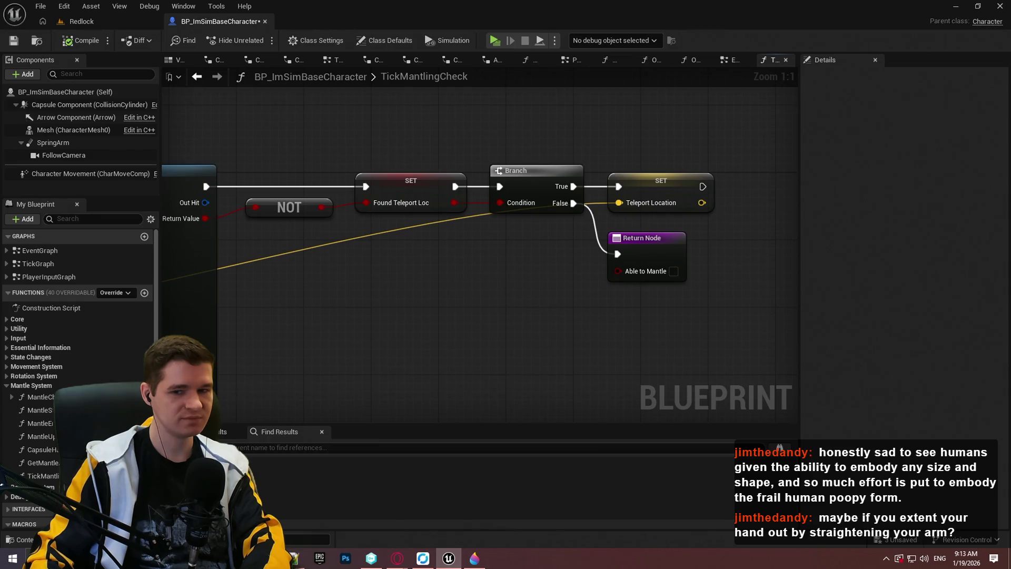
pyautogui.scroll(-1, 514, 272)
pyautogui.scroll(-3, 508, 269)
pyautogui.moveTo(537, 261); pyautogui.dragTo(506, 240)
pyautogui.click(508, 258)
pyautogui.scroll(-3, 454, 250)
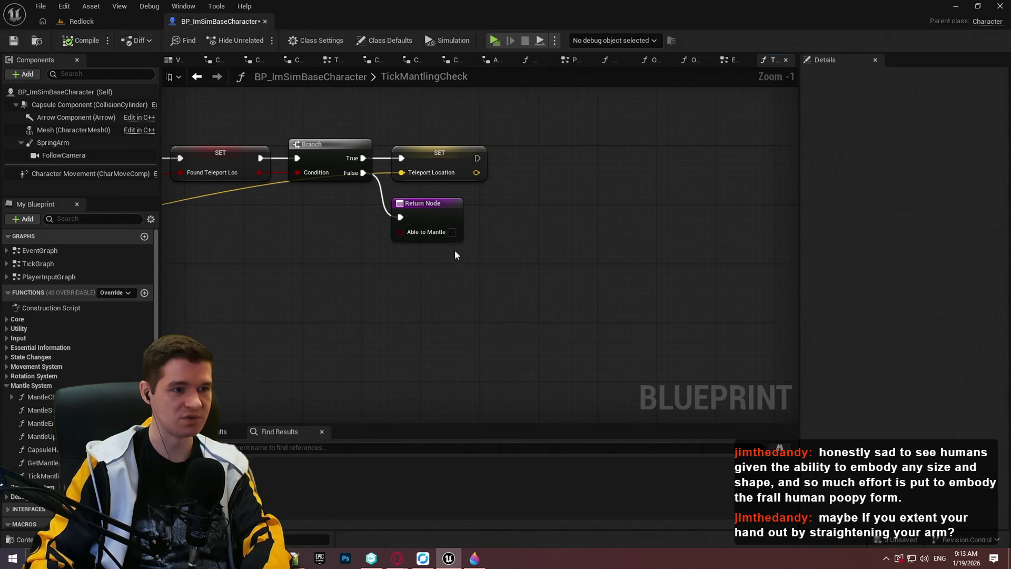
pyautogui.scroll(4, 514, 227)
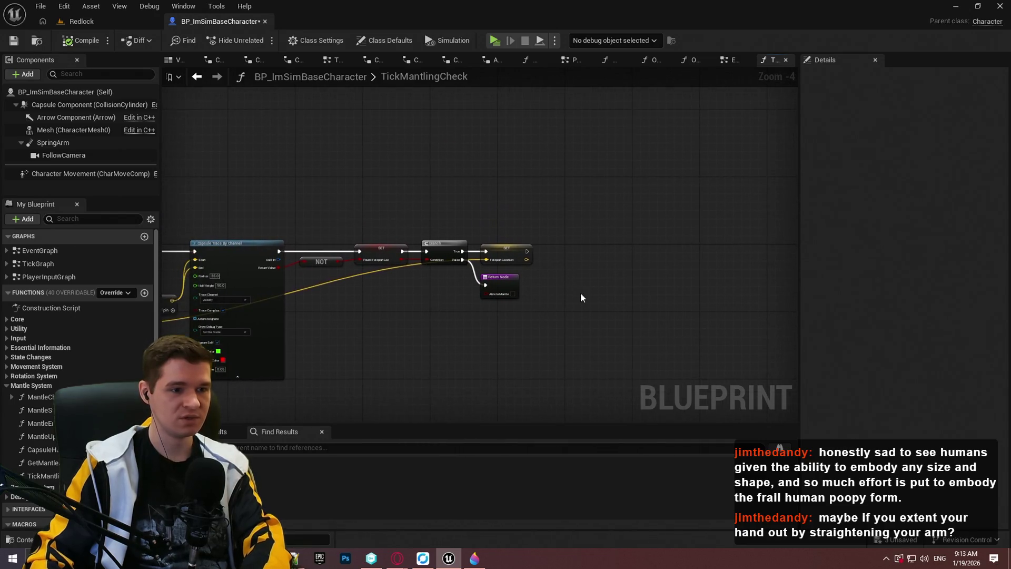
pyautogui.keyDown('alt'); pyautogui.click(363, 207); pyautogui.keyUp('alt')
pyautogui.moveTo(380, 194)
pyautogui.mouseDown()
pyautogui.moveTo(743, 376)
pyautogui.moveTo(451, 171)
pyautogui.moveTo(664, 248)
pyautogui.mouseUp()
pyautogui.scroll(-4, 744, 376)
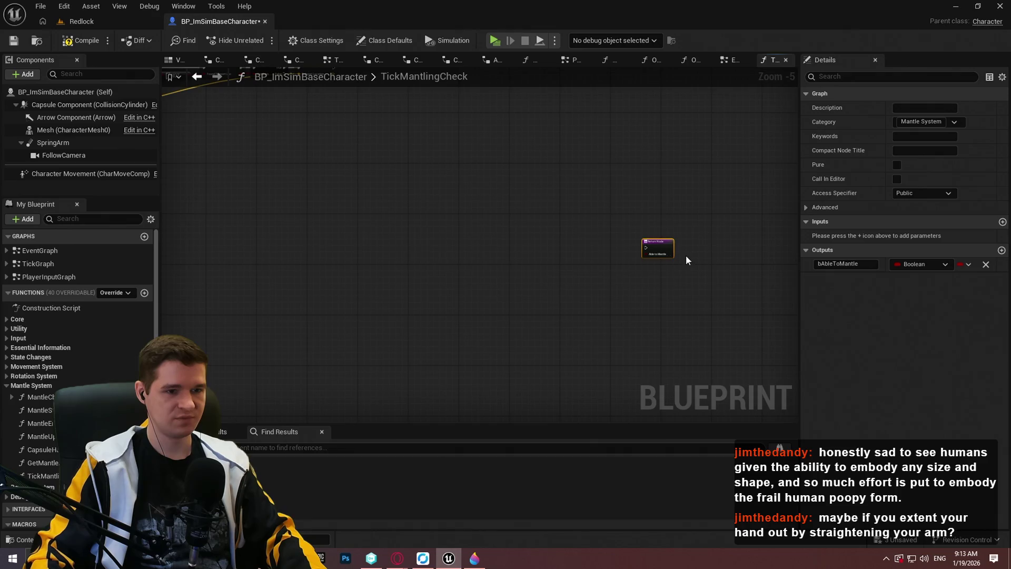
pyautogui.scroll(1, 713, 228)
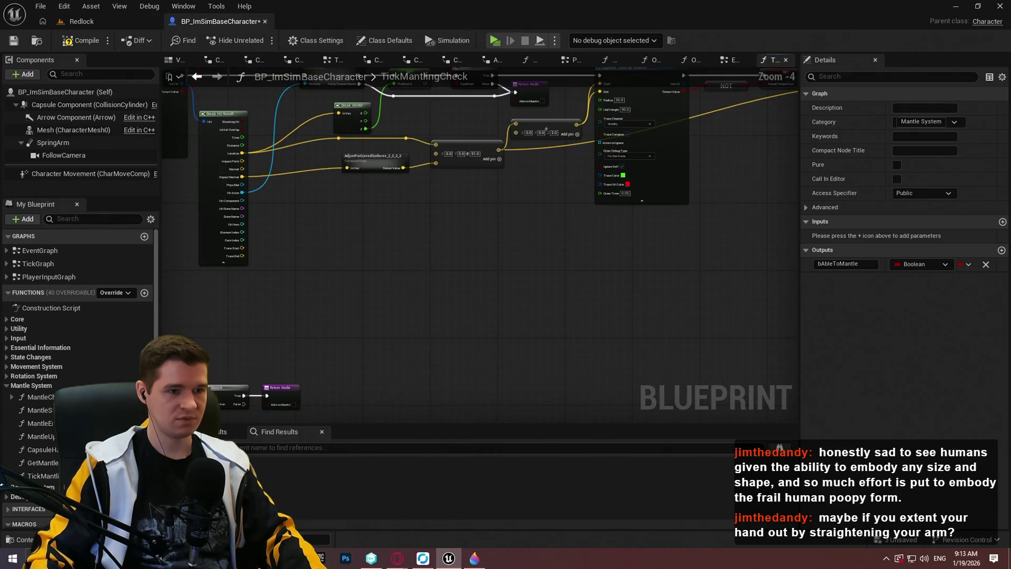
pyautogui.scroll(-2, 32, 274)
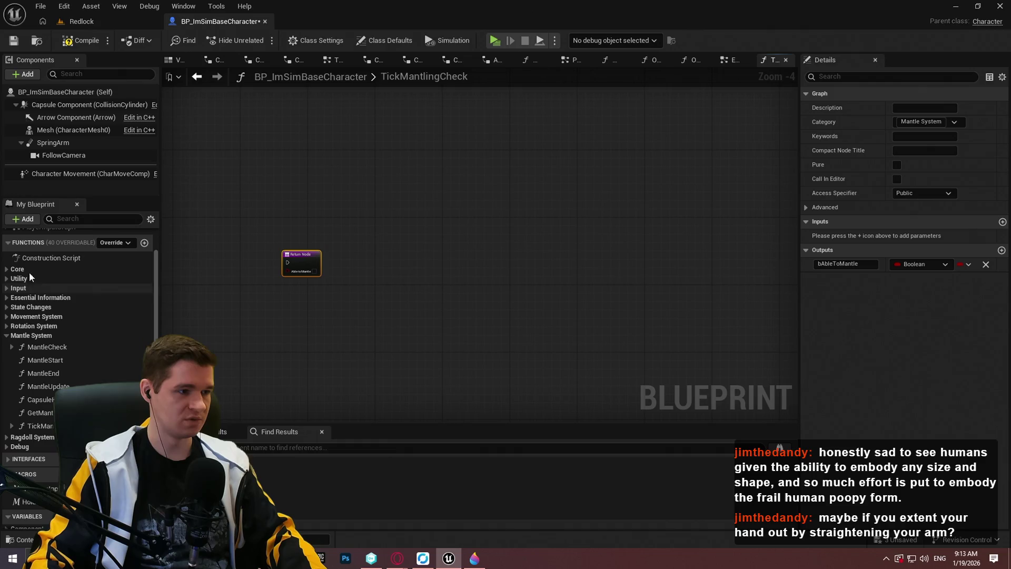
pyautogui.click(15, 242)
pyautogui.click(9, 317)
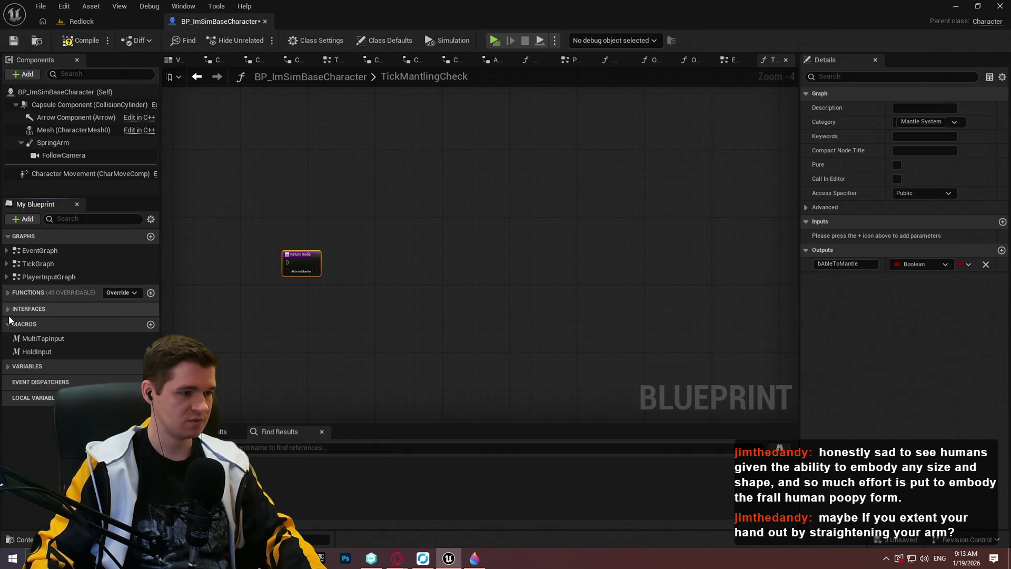
pyautogui.click(452, 295)
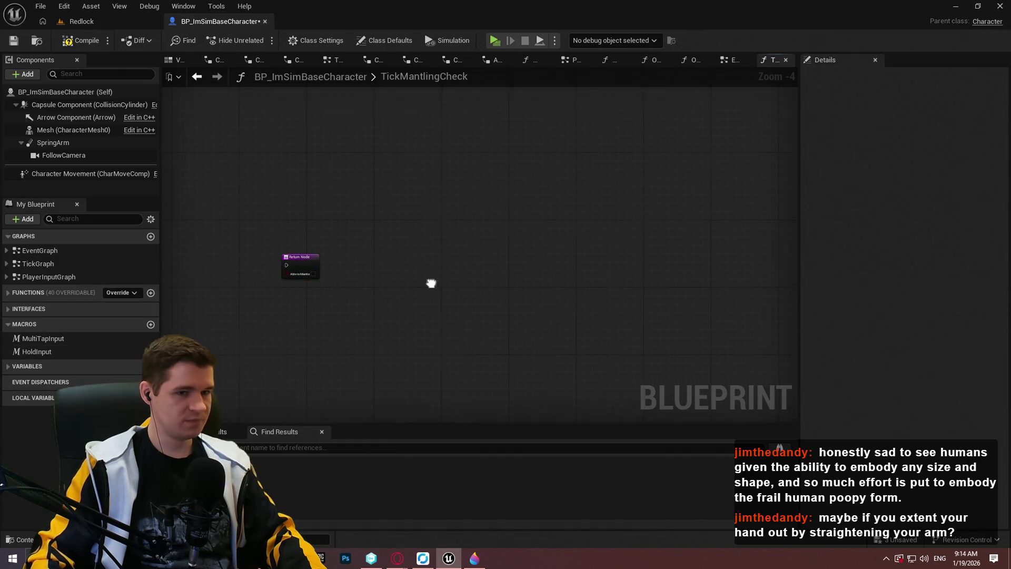
pyautogui.moveTo(797, 169); pyautogui.dragTo(909, 183)
pyautogui.scroll(-1, 577, 220)
pyautogui.scroll(1, 578, 220)
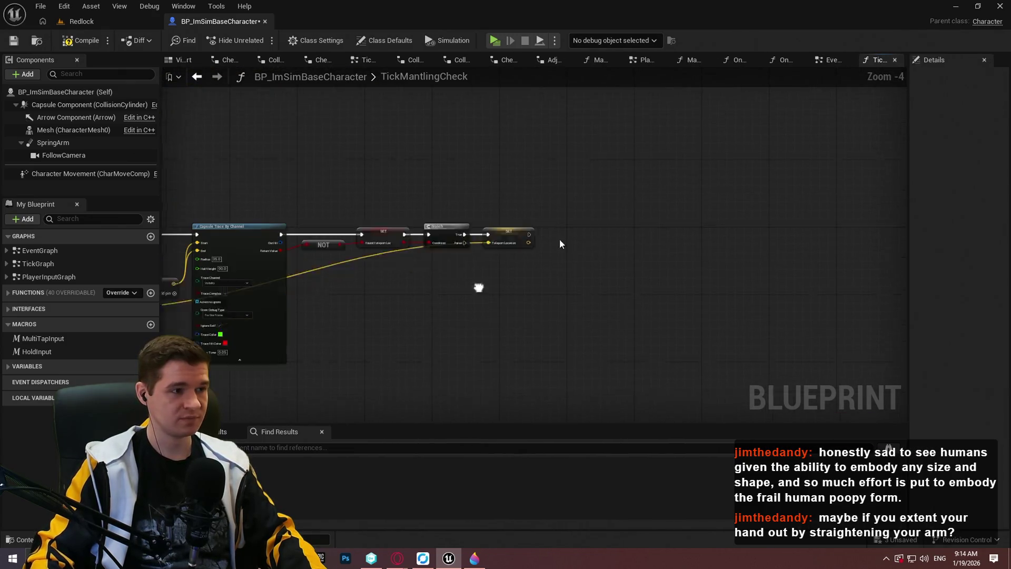
pyautogui.click(15, 40)
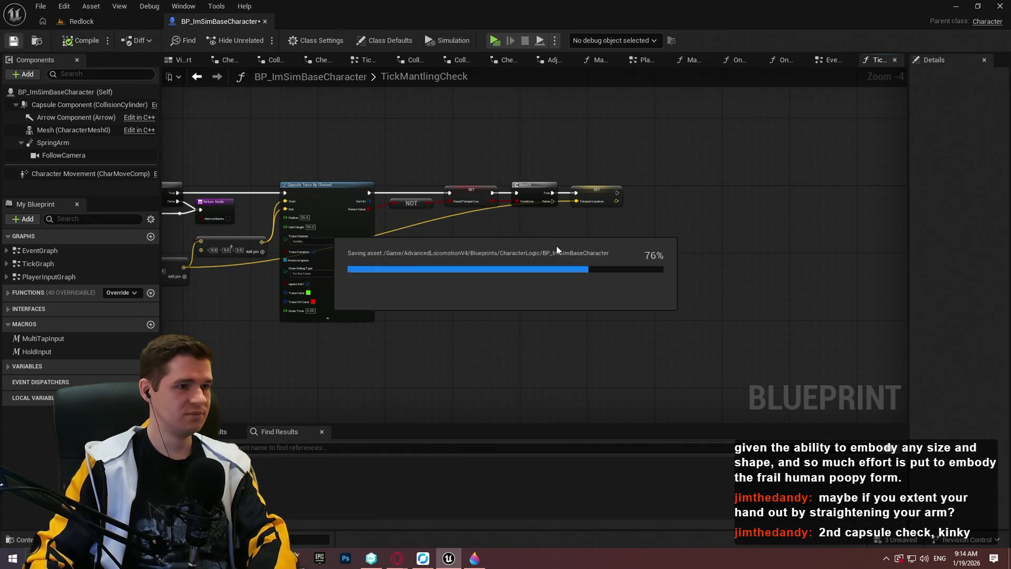
pyautogui.scroll(3, 549, 267)
pyautogui.scroll(-3, 472, 234)
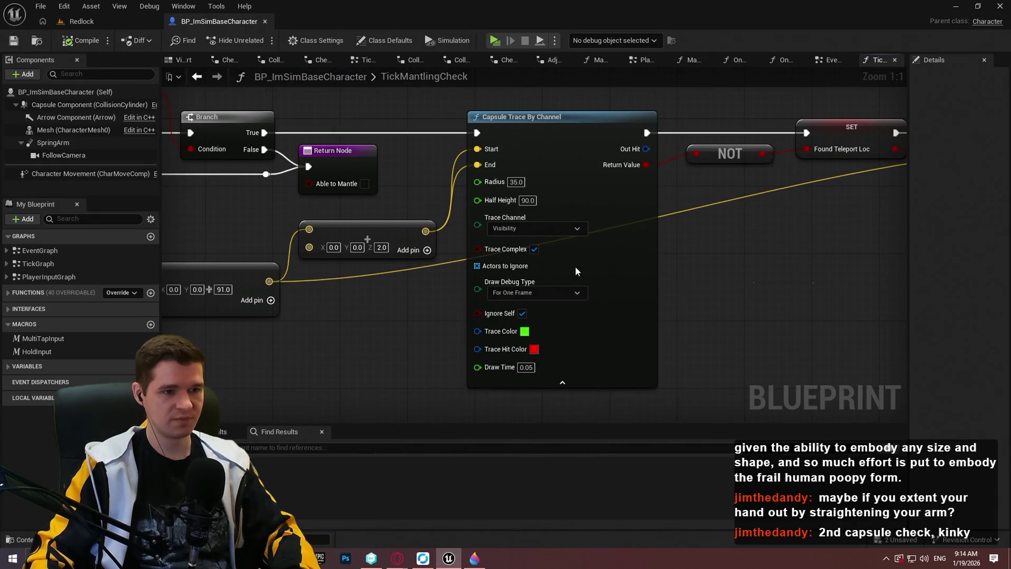
pyautogui.scroll(4, 637, 288)
pyautogui.hotkey('ctrl', 'v')
pyautogui.moveTo(556, 356)
pyautogui.mouseDown()
pyautogui.moveTo(390, 165)
pyautogui.moveTo(409, 128)
pyautogui.mouseUp()
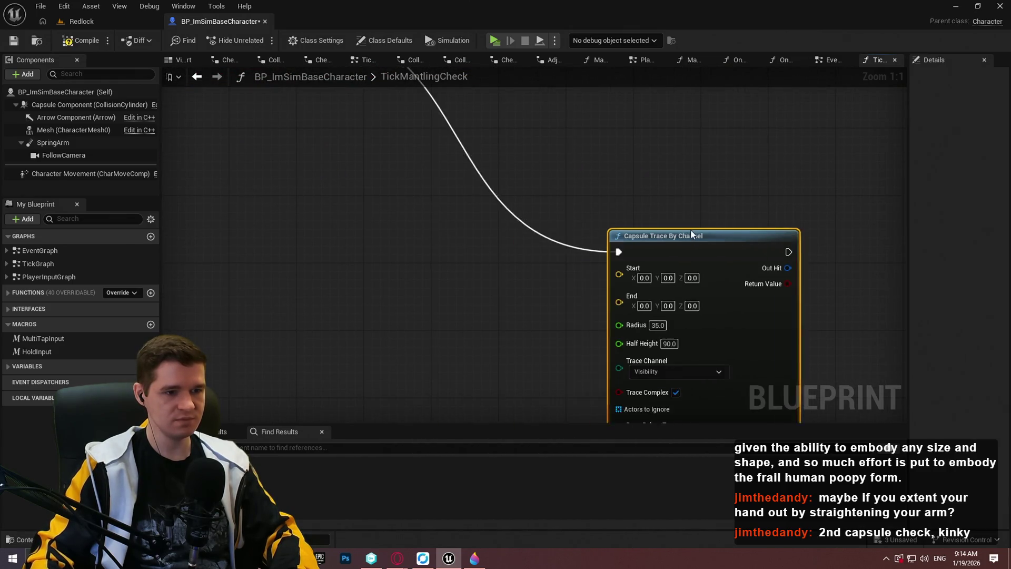
pyautogui.scroll(-3, 576, 208)
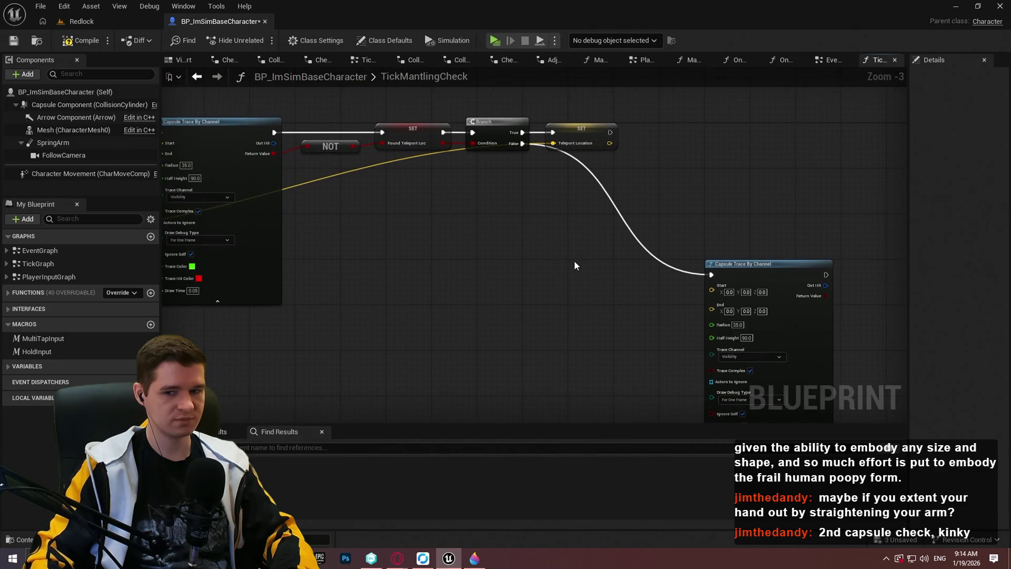
pyautogui.moveTo(574, 265); pyautogui.dragTo(573, 236)
pyautogui.moveTo(693, 247); pyautogui.dragTo(650, 242)
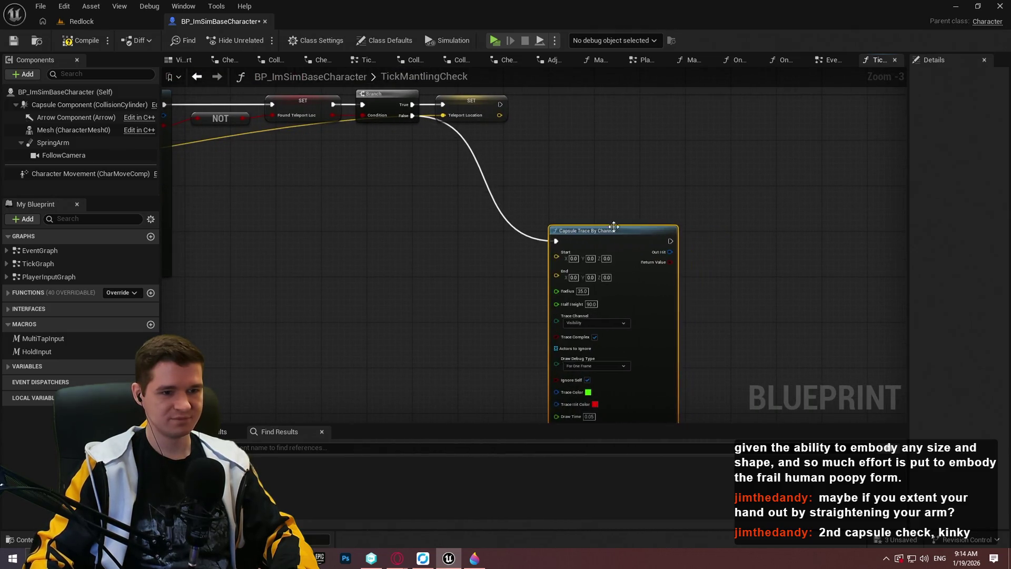
pyautogui.scroll(3, 649, 242)
pyautogui.moveTo(532, 112); pyautogui.dragTo(563, 156)
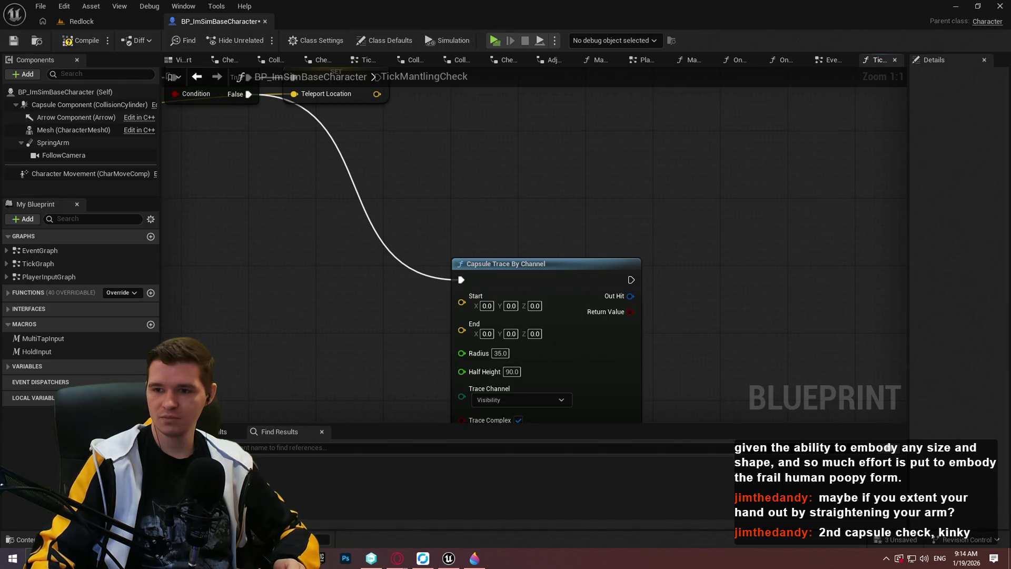
pyautogui.scroll(-5, 349, 246)
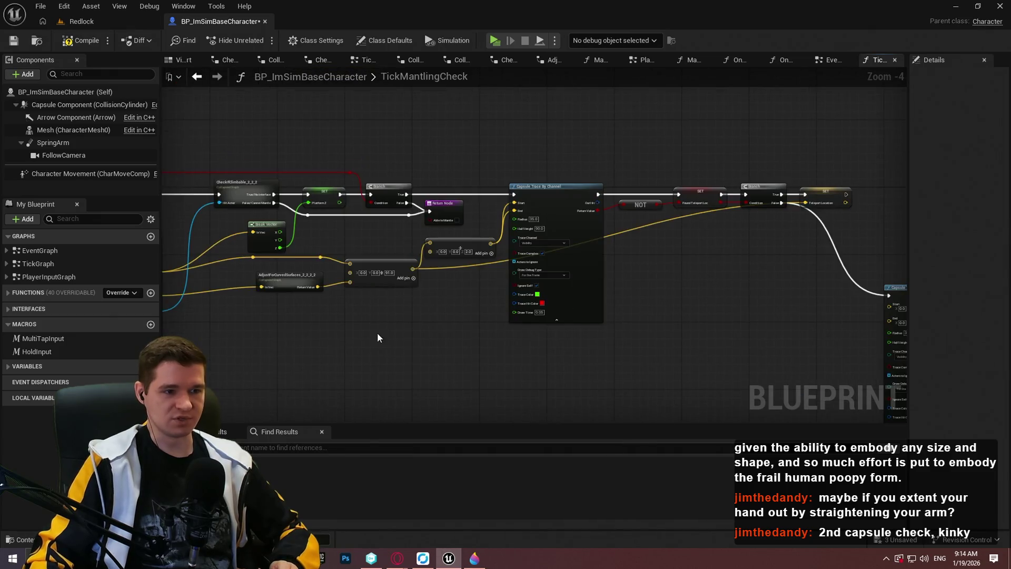
pyautogui.scroll(5, 502, 289)
pyautogui.moveTo(596, 293); pyautogui.dragTo(450, 267)
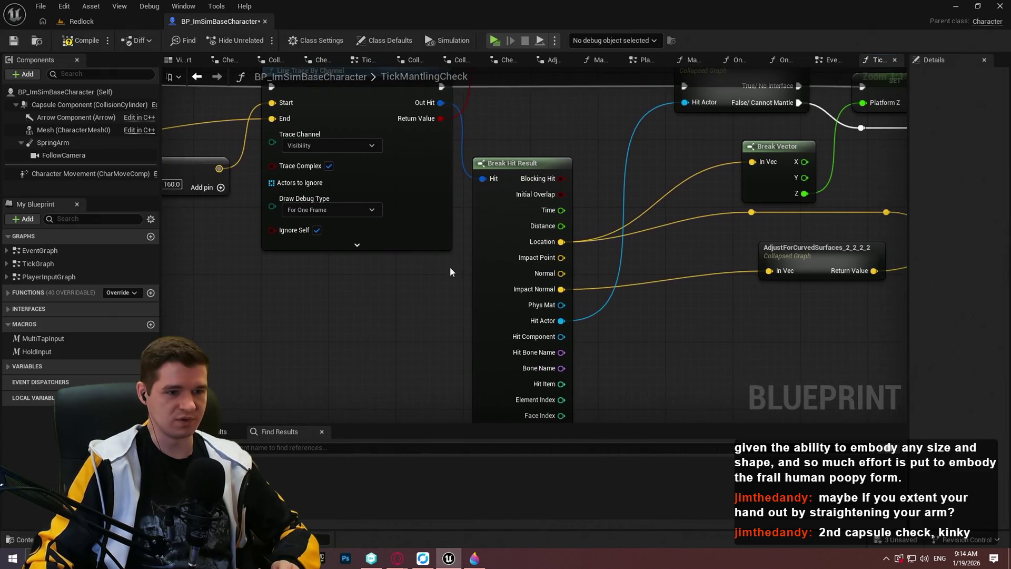
pyautogui.moveTo(663, 250)
pyautogui.mouseDown()
pyautogui.moveTo(549, 273)
pyautogui.moveTo(505, 315)
pyautogui.moveTo(393, 298)
pyautogui.moveTo(435, 364)
pyautogui.moveTo(409, 272)
pyautogui.mouseUp()
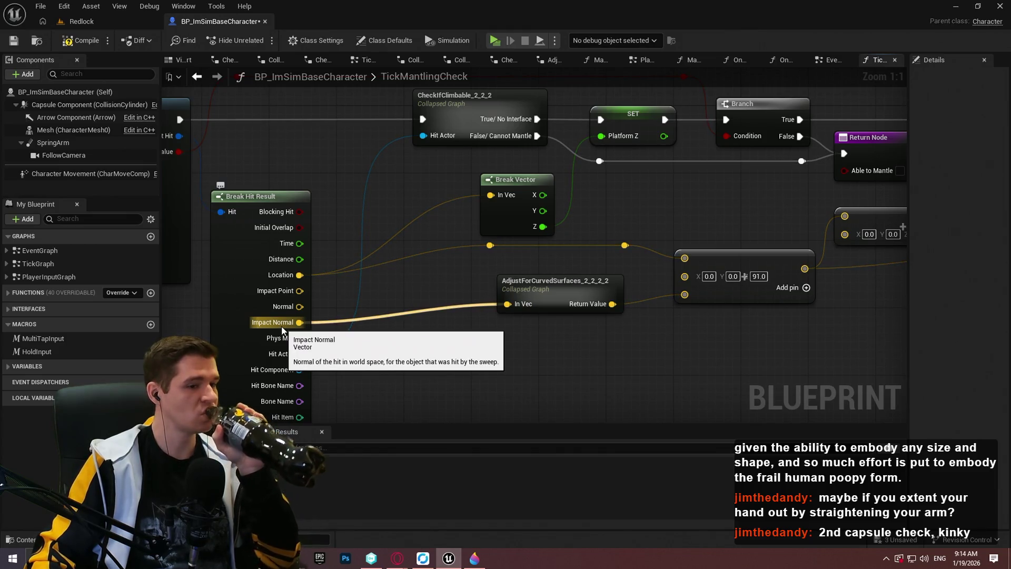
# - Promote the trace's Impact Normal to local variable DownwardTraceNormal and insert its setter after the trace
pyautogui.moveTo(282, 329); pyautogui.dragTo(383, 349)
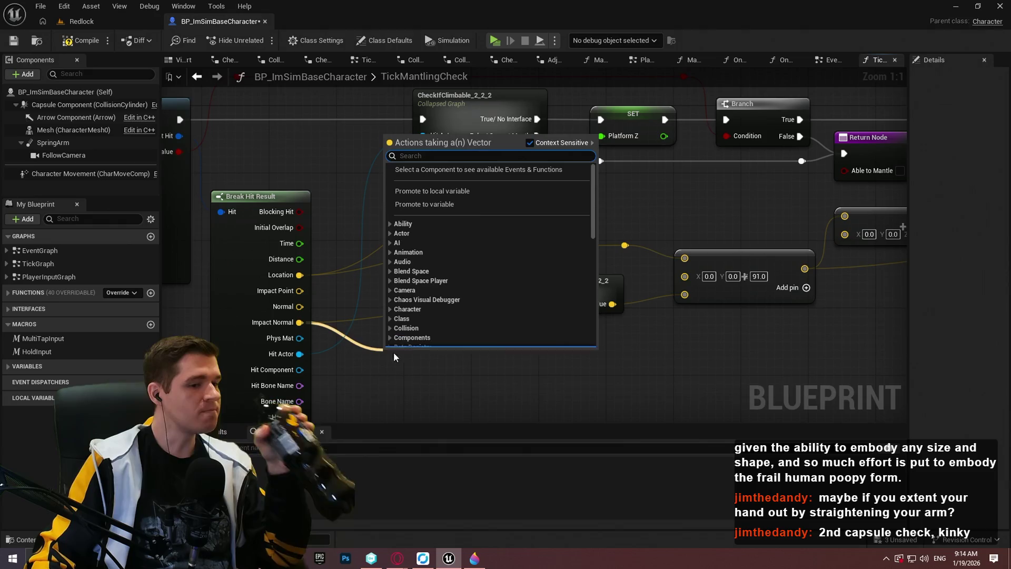
pyautogui.click(430, 192)
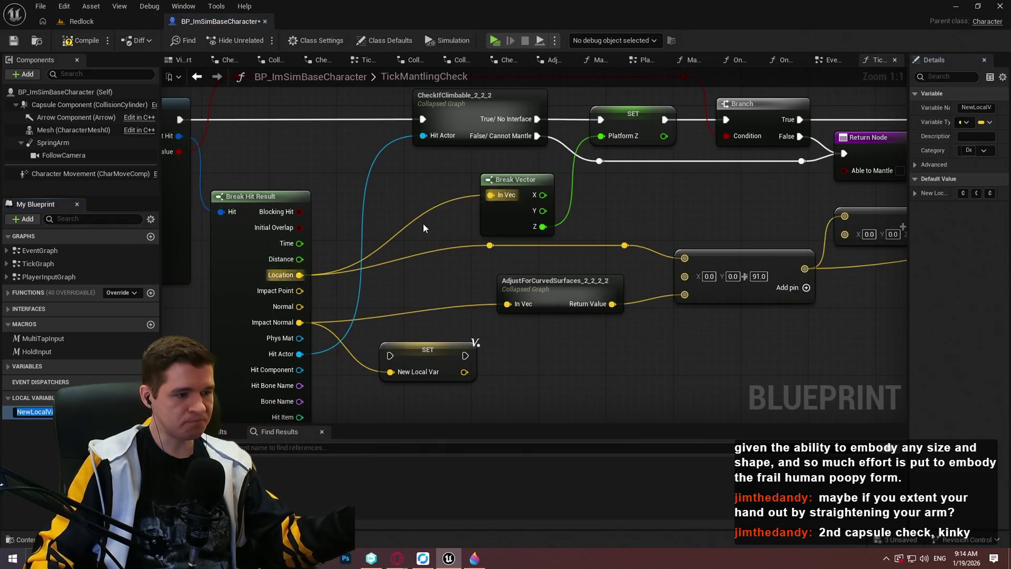
pyautogui.write('DownwardT')
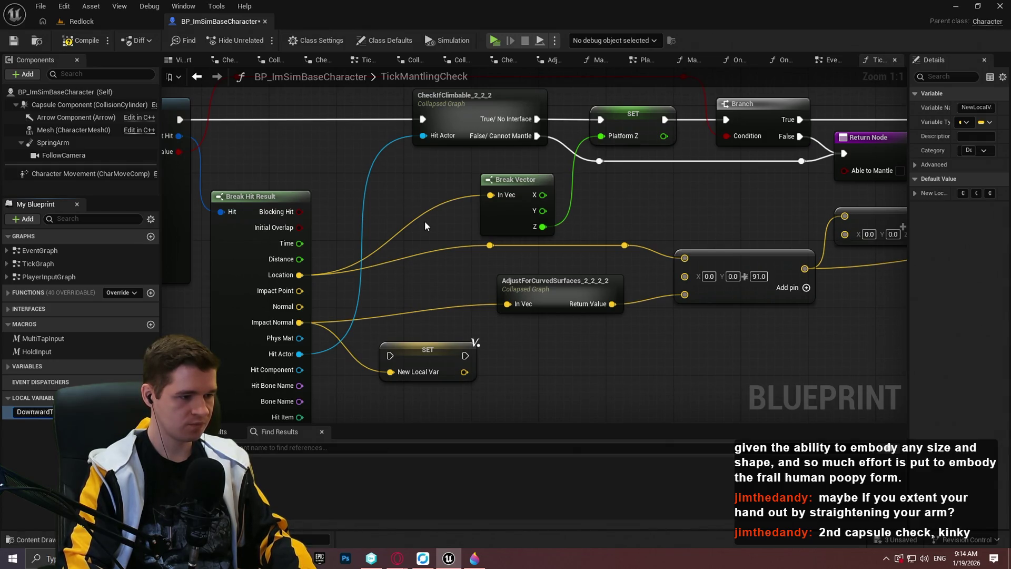
pyautogui.press('Return')
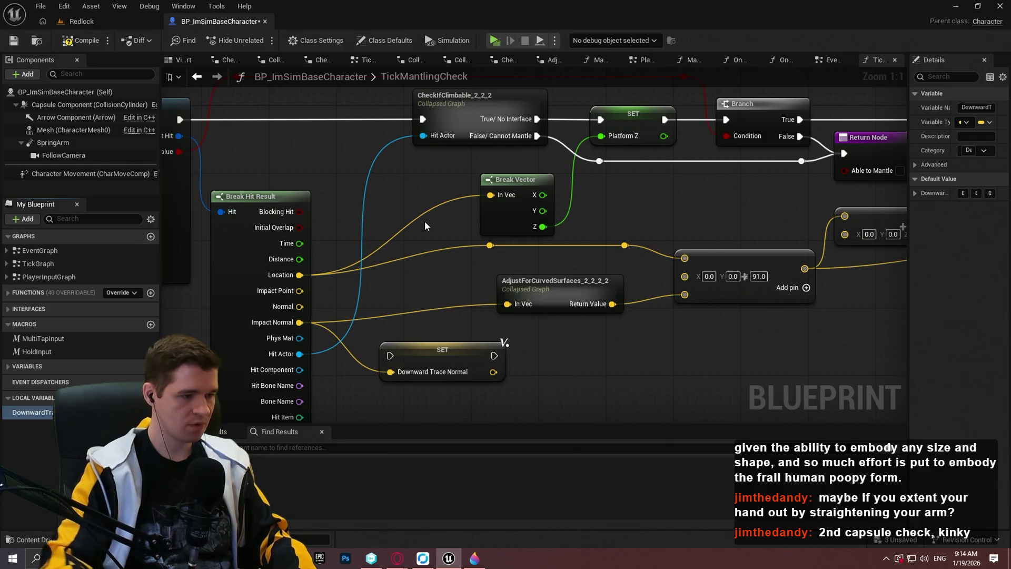
pyautogui.moveTo(395, 358)
pyautogui.mouseDown()
pyautogui.moveTo(422, 414)
pyautogui.moveTo(424, 387)
pyautogui.mouseUp()
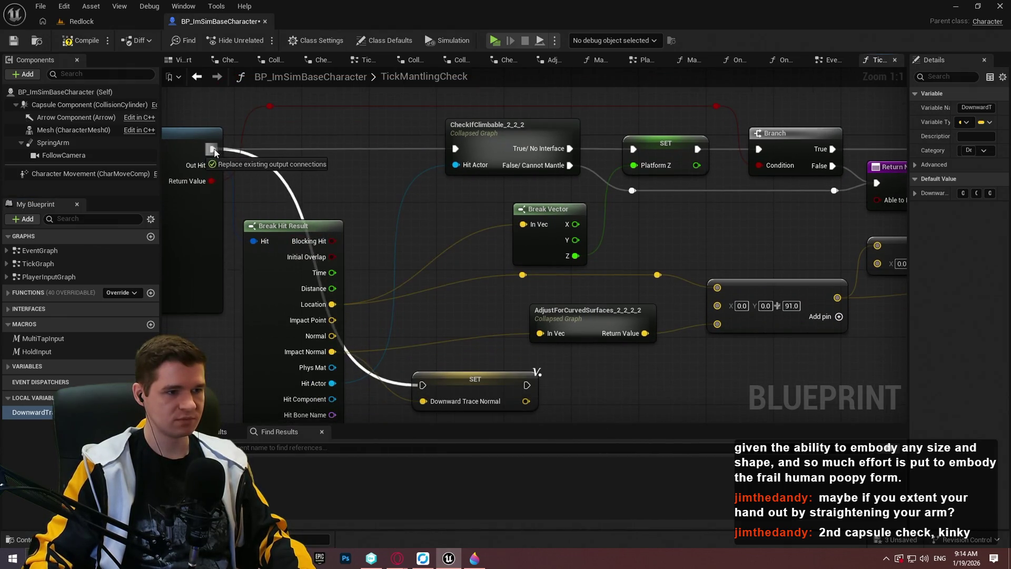
pyautogui.moveTo(513, 390); pyautogui.dragTo(370, 103)
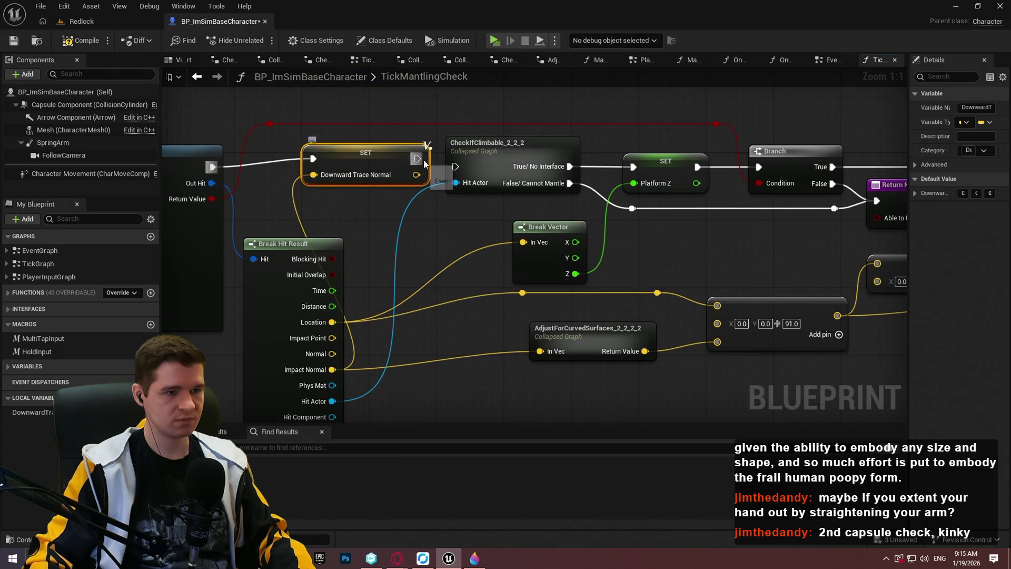
# - Rearrange the graph, moving the lower node groups down and the top-row trace nodes right
pyautogui.scroll(-2, 457, 189)
pyautogui.moveTo(458, 189); pyautogui.dragTo(284, 203)
pyautogui.scroll(-8, 472, 235)
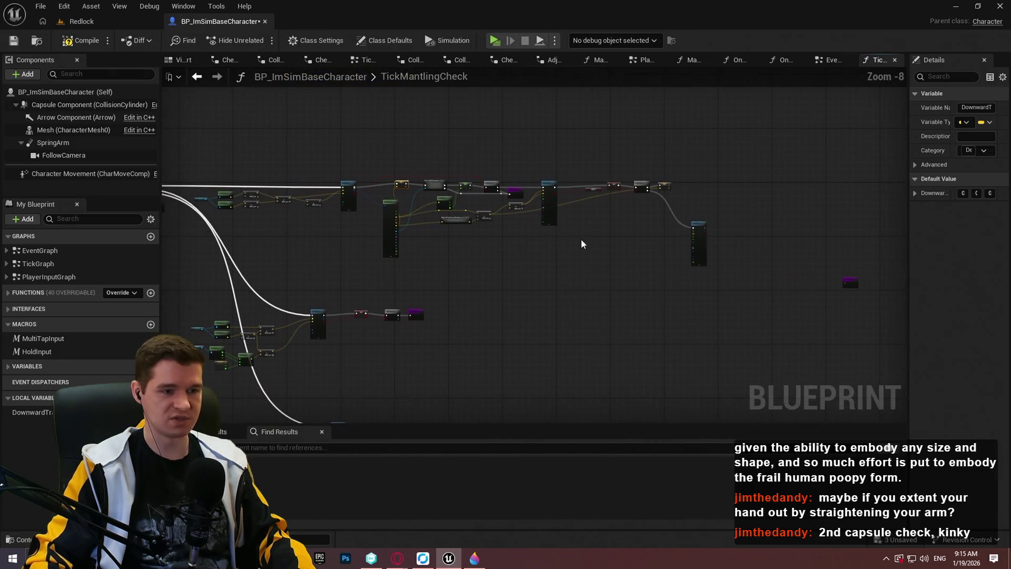
pyautogui.moveTo(564, 362); pyautogui.dragTo(218, 171)
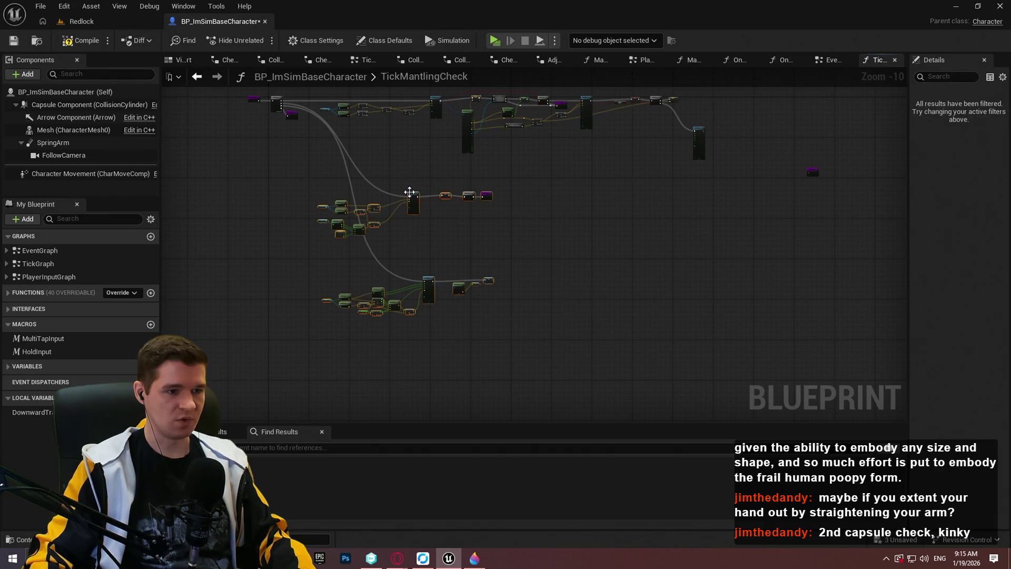
pyautogui.moveTo(414, 199)
pyautogui.mouseDown()
pyautogui.moveTo(456, 208)
pyautogui.moveTo(482, 325)
pyautogui.mouseUp()
pyautogui.scroll(2, 579, 321)
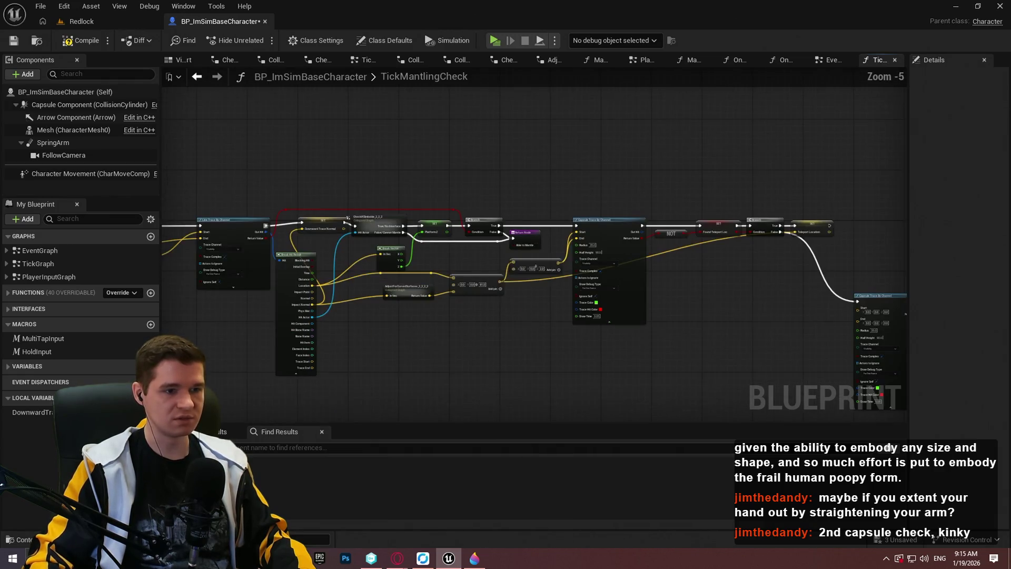
pyautogui.moveTo(738, 339)
pyautogui.mouseDown()
pyautogui.moveTo(533, 252)
pyautogui.moveTo(319, 181)
pyautogui.moveTo(334, 186)
pyautogui.moveTo(360, 173)
pyautogui.moveTo(437, 249)
pyautogui.mouseUp()
pyautogui.scroll(6, 319, 181)
pyautogui.click(425, 226)
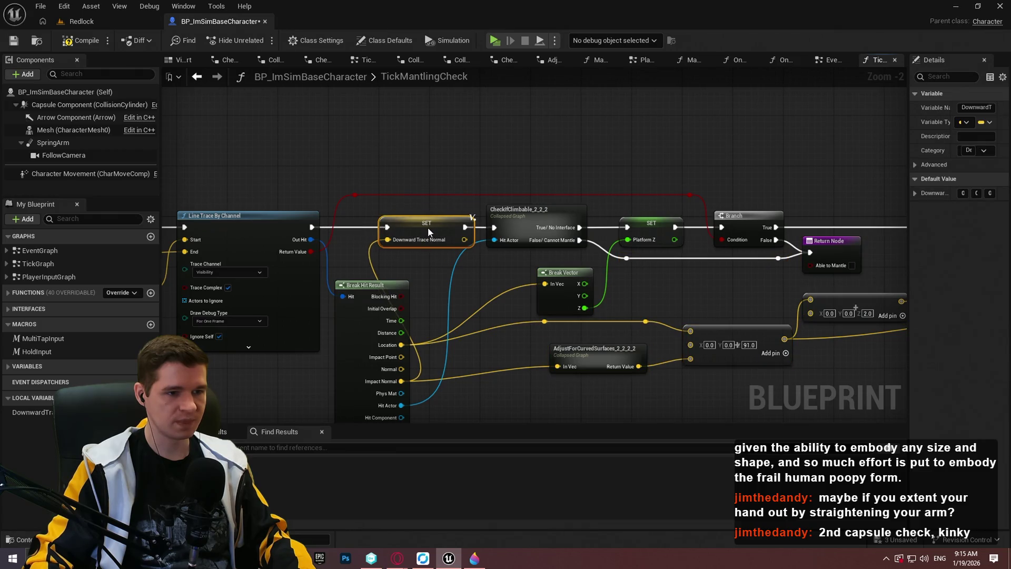
pyautogui.scroll(-7, 428, 227)
pyautogui.moveTo(560, 306); pyautogui.dragTo(446, 200)
pyautogui.moveTo(659, 274); pyautogui.dragTo(365, 132)
pyautogui.scroll(2, 352, 145)
pyautogui.scroll(6, 350, 158)
pyautogui.moveTo(445, 169); pyautogui.dragTo(560, 171)
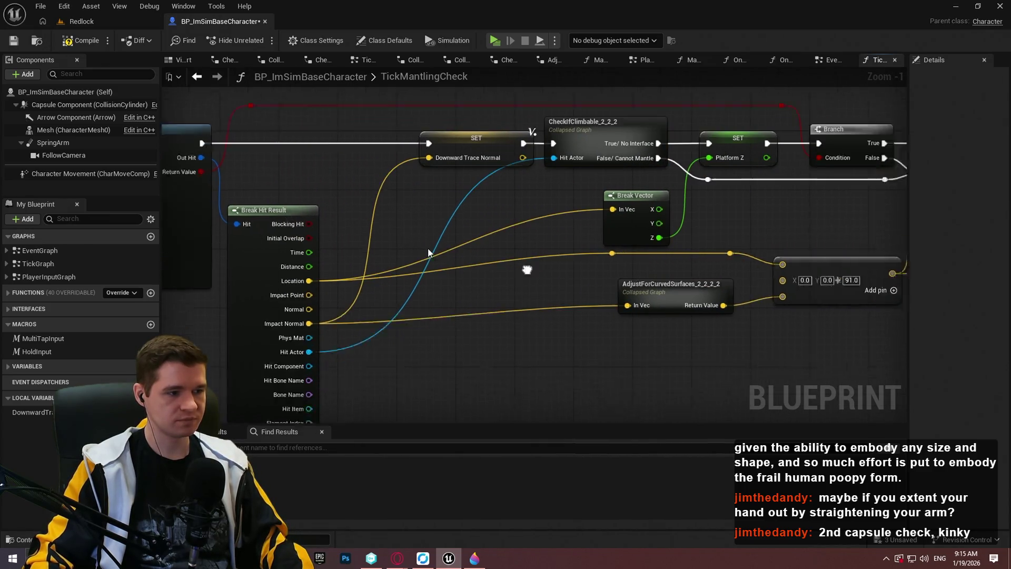
# - Place a Downward Trace Normal getter next to the AdjustForCurvedSurfaces node
pyautogui.moveTo(33, 413)
pyautogui.mouseDown()
pyautogui.moveTo(532, 318)
pyautogui.moveTo(532, 285)
pyautogui.mouseUp()
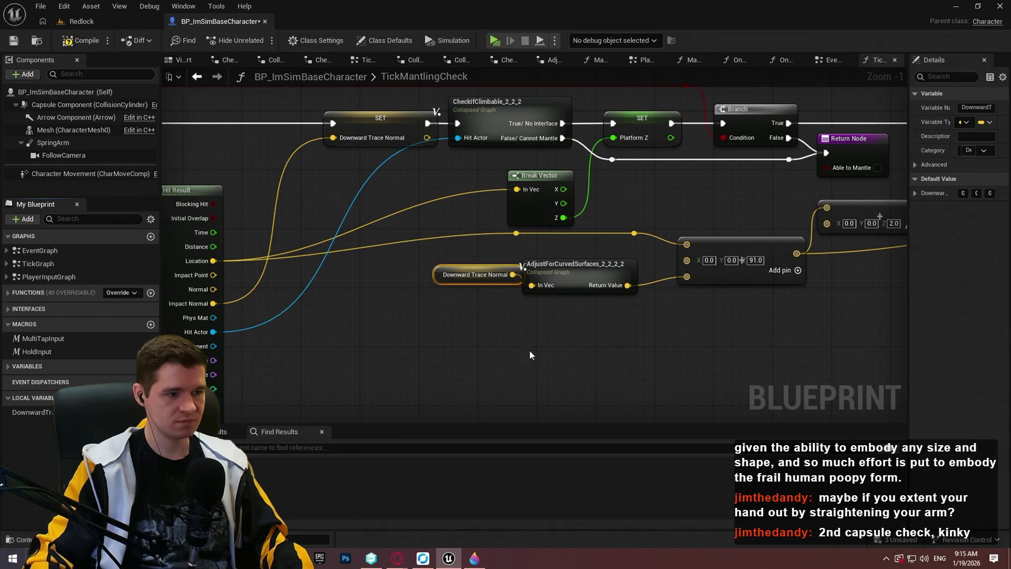
pyautogui.moveTo(434, 277); pyautogui.dragTo(424, 269)
pyautogui.scroll(-1, 514, 336)
pyautogui.moveTo(515, 342); pyautogui.dragTo(431, 266)
# - Shift the Downward Trace Normal getter and AdjustForCurvedSurfaces slightly right, and save the blueprint
pyautogui.click(407, 228)
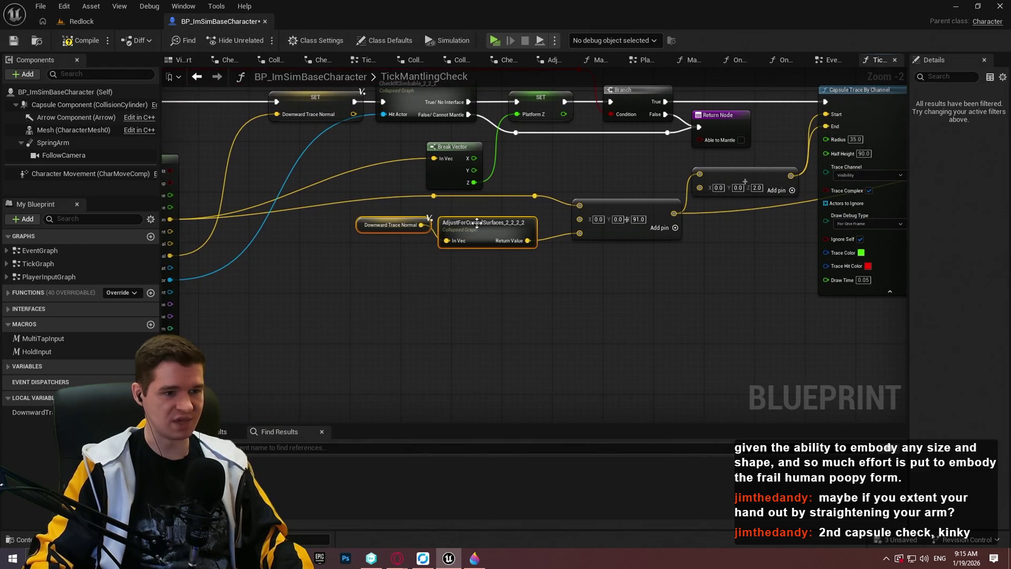
pyautogui.keyDown('ctrl'); pyautogui.click(503, 239); pyautogui.keyUp('ctrl')
pyautogui.moveTo(504, 237); pyautogui.dragTo(530, 244)
pyautogui.click(576, 298)
pyautogui.moveTo(576, 298); pyautogui.dragTo(532, 311)
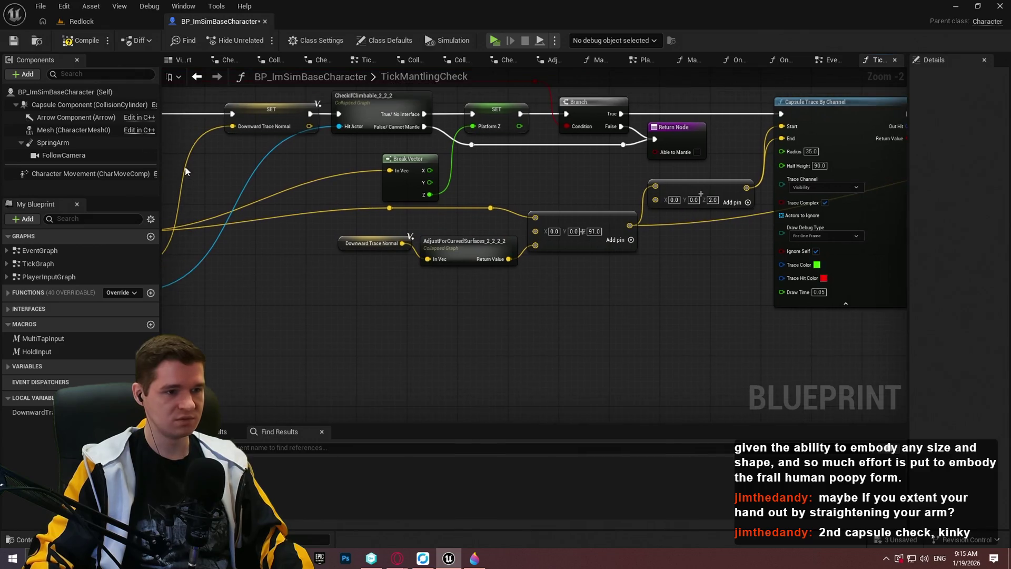
pyautogui.click(13, 41)
# - Add another DownwardTraceNormal getter to the graph and drag a wire from the hit Location
pyautogui.scroll(-2, 474, 273)
pyautogui.scroll(2, 358, 264)
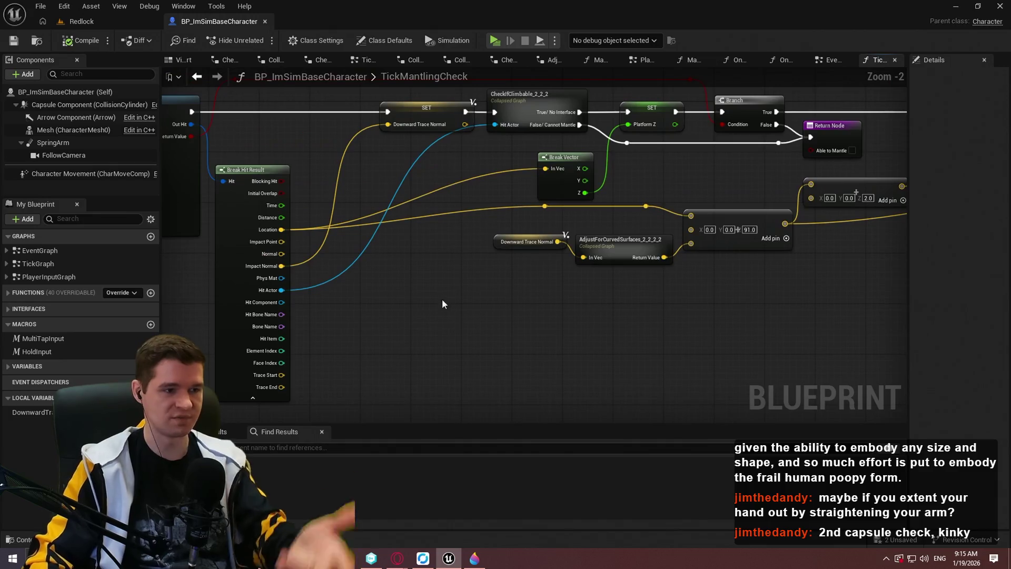
pyautogui.moveTo(590, 326); pyautogui.dragTo(294, 309)
pyautogui.moveTo(388, 342)
pyautogui.mouseDown()
pyautogui.moveTo(543, 397)
pyautogui.moveTo(278, 369)
pyautogui.mouseUp()
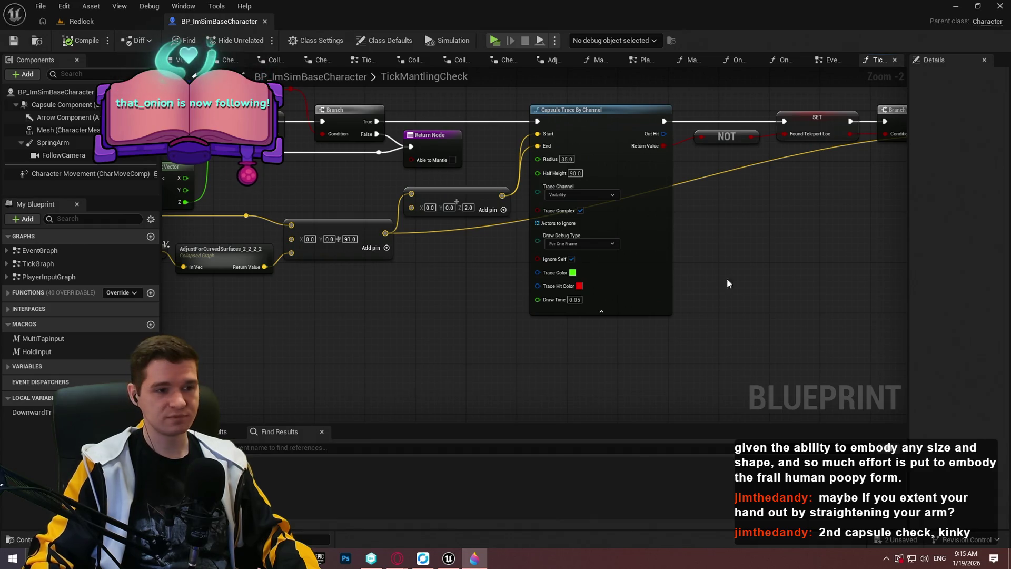
pyautogui.scroll(-1, 706, 277)
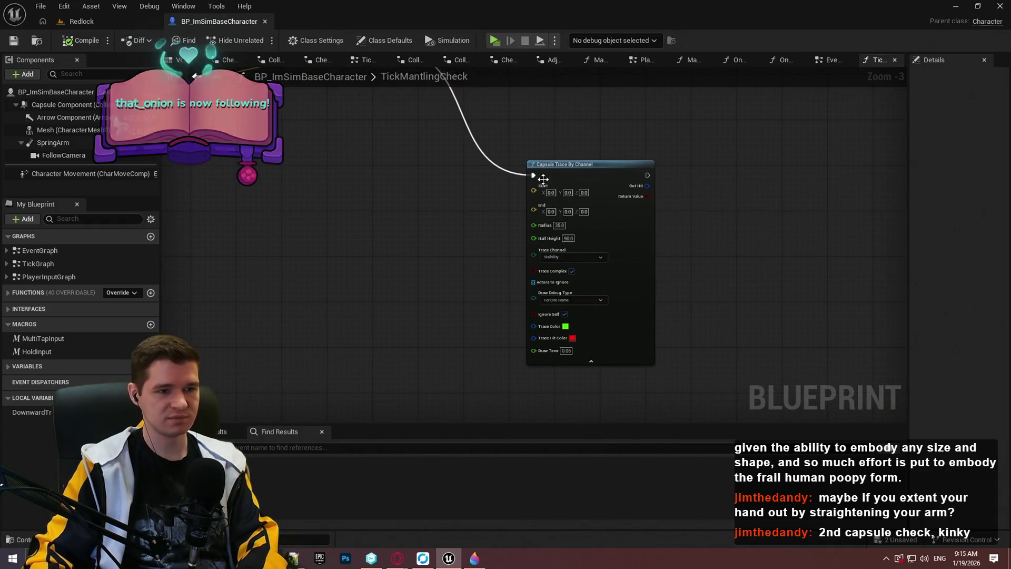
pyautogui.scroll(3, 422, 286)
pyautogui.moveTo(29, 413)
pyautogui.mouseDown()
pyautogui.moveTo(522, 248)
pyautogui.moveTo(530, 169)
pyautogui.moveTo(474, 222)
pyautogui.moveTo(458, 188)
pyautogui.mouseUp()
pyautogui.click(561, 274)
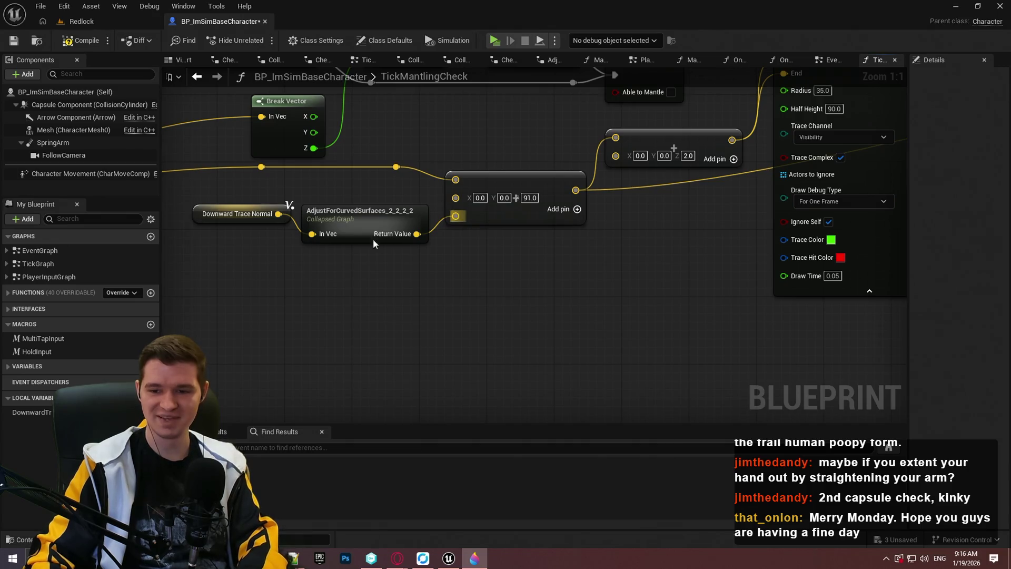
pyautogui.scroll(-2, 260, 290)
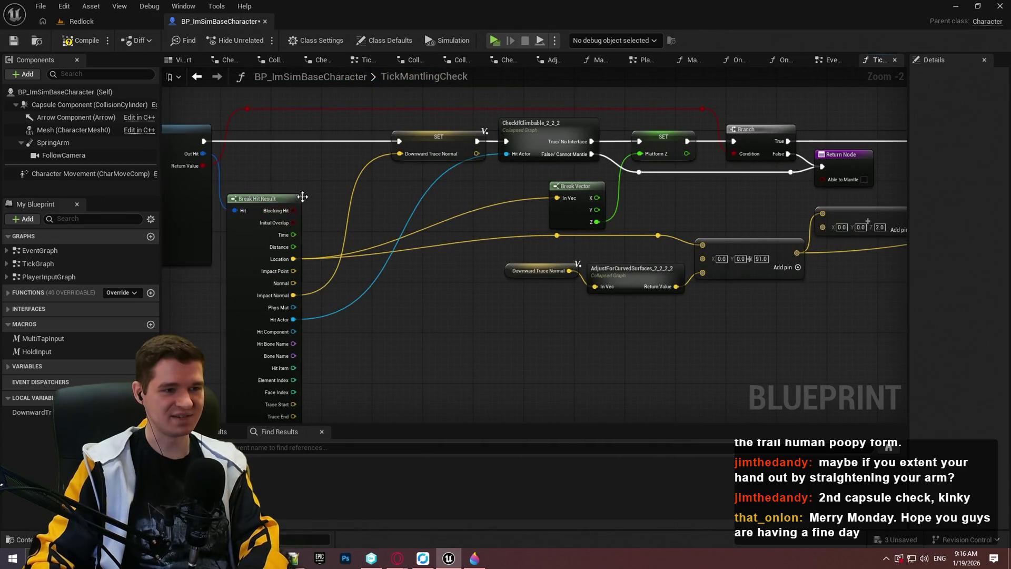
pyautogui.scroll(2, 321, 273)
pyautogui.moveTo(281, 260)
pyautogui.mouseDown()
pyautogui.moveTo(387, 172)
pyautogui.moveTo(388, 188)
pyautogui.mouseUp()
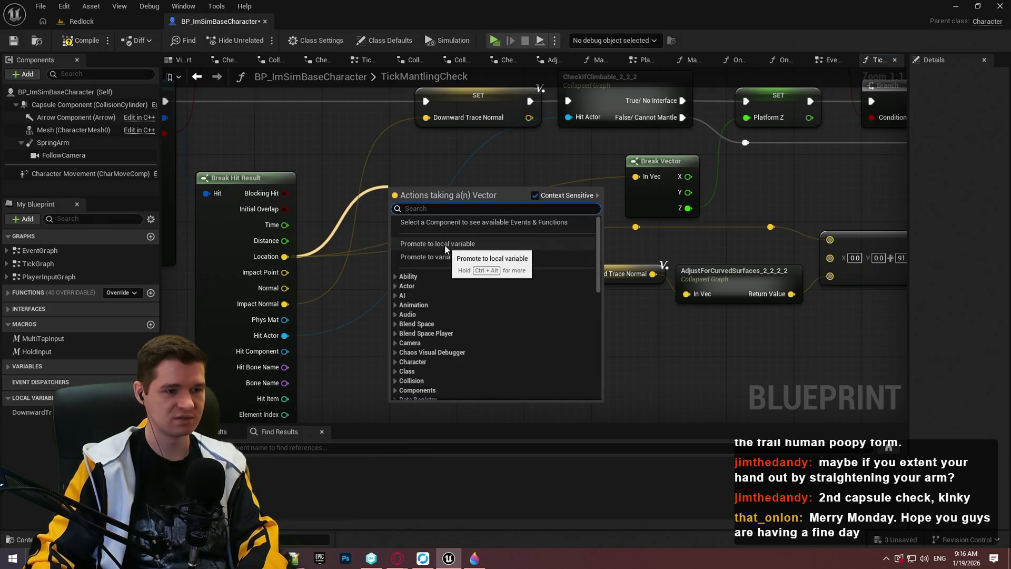
# - Name the new local variable Downward Trace Hit and set it after the trace, before the normal setter
pyautogui.click(445, 245)
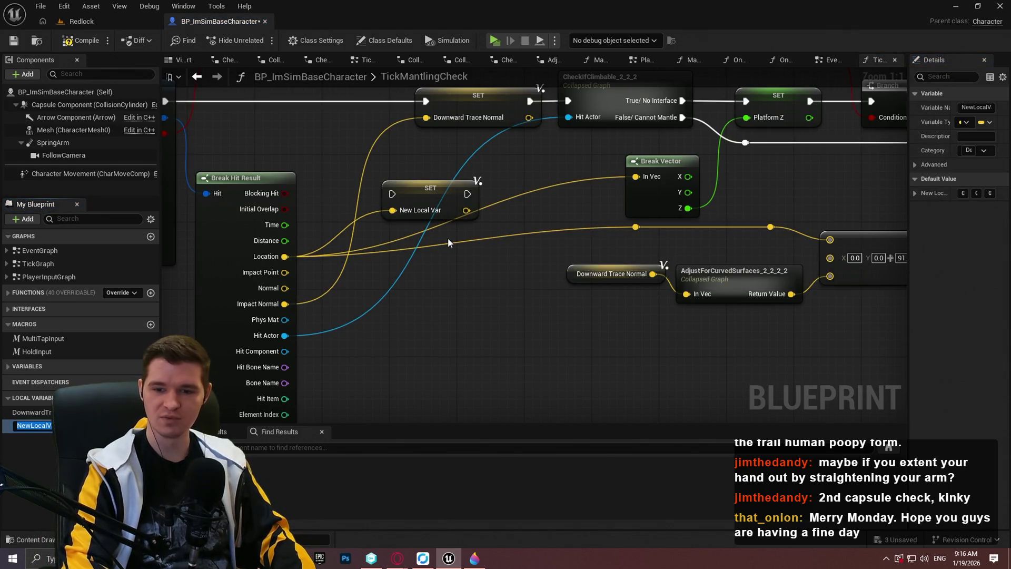
pyautogui.write('DownwardT')
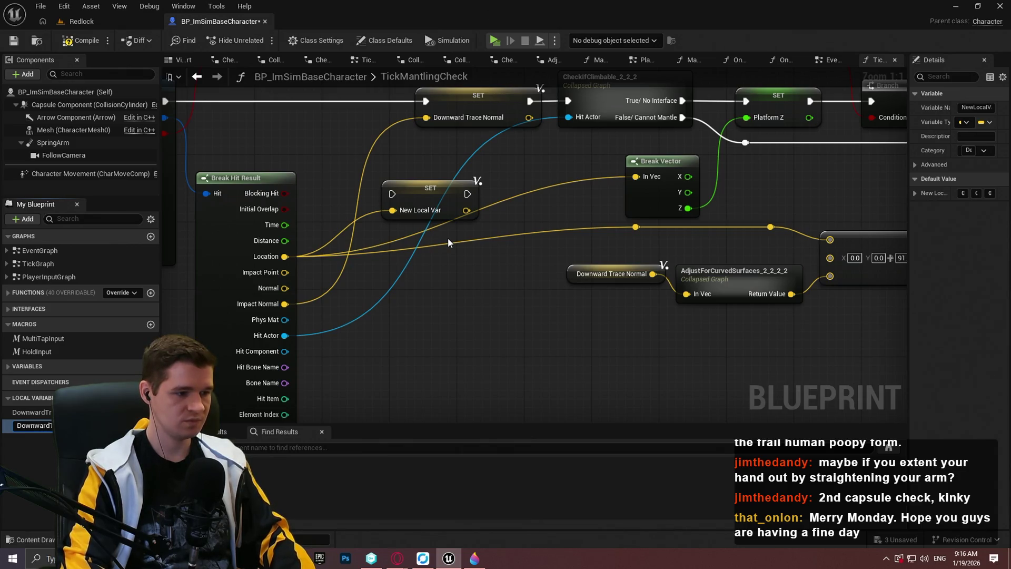
pyautogui.press('Return')
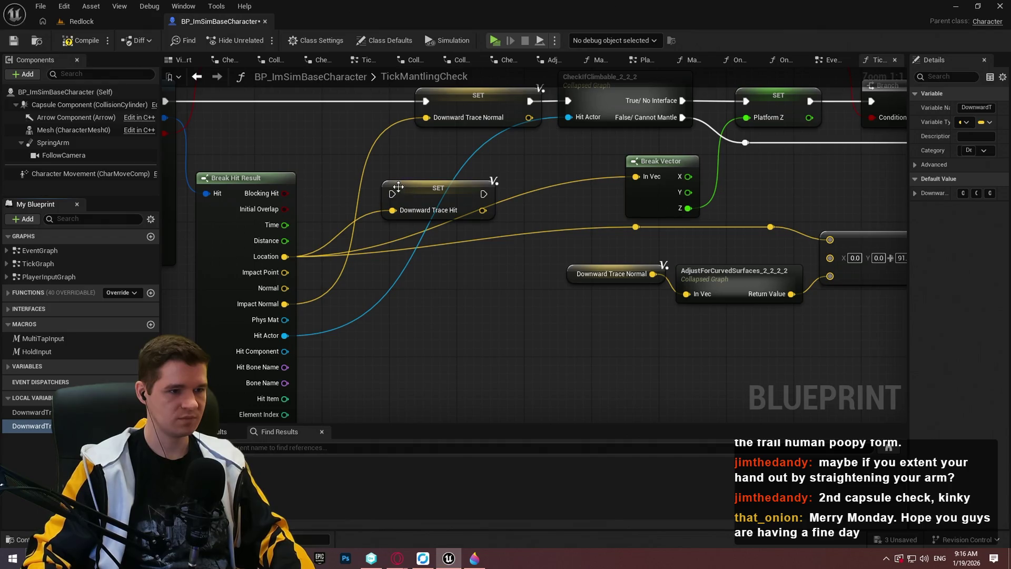
pyautogui.moveTo(393, 193)
pyautogui.mouseDown()
pyautogui.moveTo(172, 101)
pyautogui.moveTo(226, 101)
pyautogui.mouseUp()
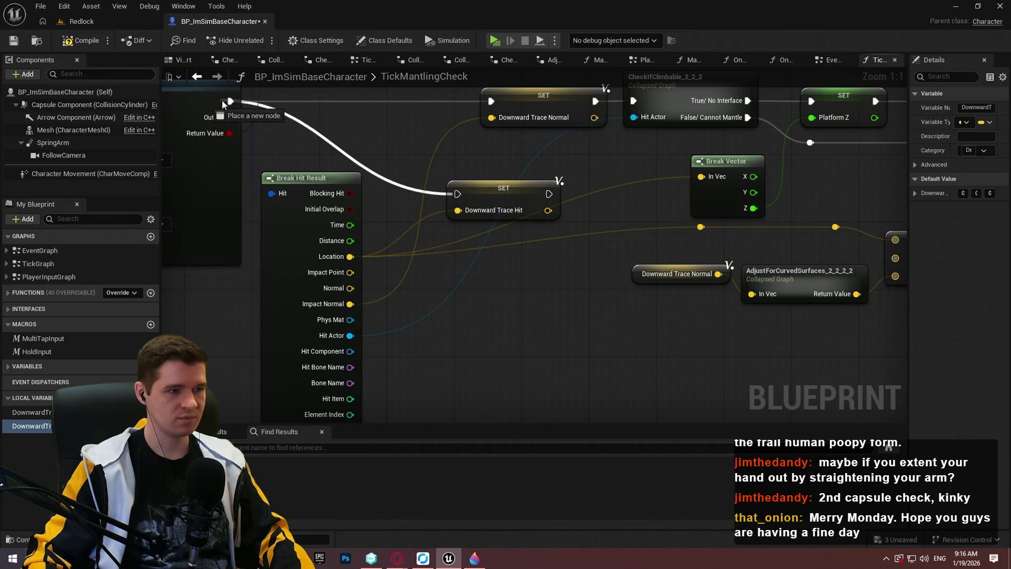
pyautogui.moveTo(543, 337)
pyautogui.mouseDown()
pyautogui.moveTo(426, 237)
pyautogui.moveTo(416, 245)
pyautogui.moveTo(456, 254)
pyautogui.moveTo(454, 242)
pyautogui.moveTo(500, 247)
pyautogui.mouseUp()
# - Feed Downward Trace Hit getters into Break Vector and the vector Add node, deleting the old reroute
pyautogui.moveTo(533, 317)
pyautogui.mouseDown()
pyautogui.moveTo(310, 293)
pyautogui.moveTo(443, 305)
pyautogui.mouseUp()
pyautogui.moveTo(32, 425); pyautogui.dragTo(579, 292)
pyautogui.click(524, 279)
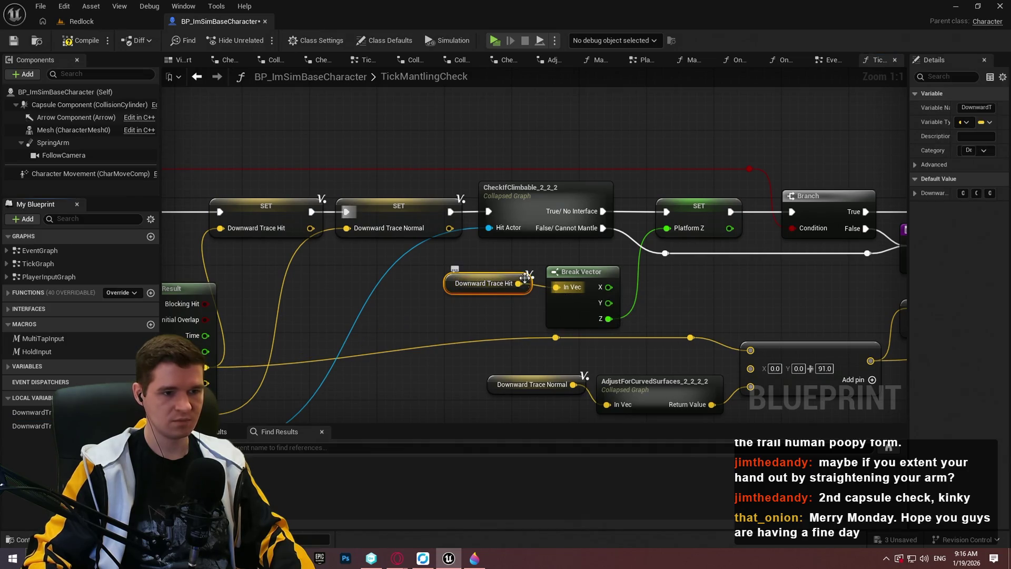
pyautogui.moveTo(510, 324); pyautogui.dragTo(441, 290)
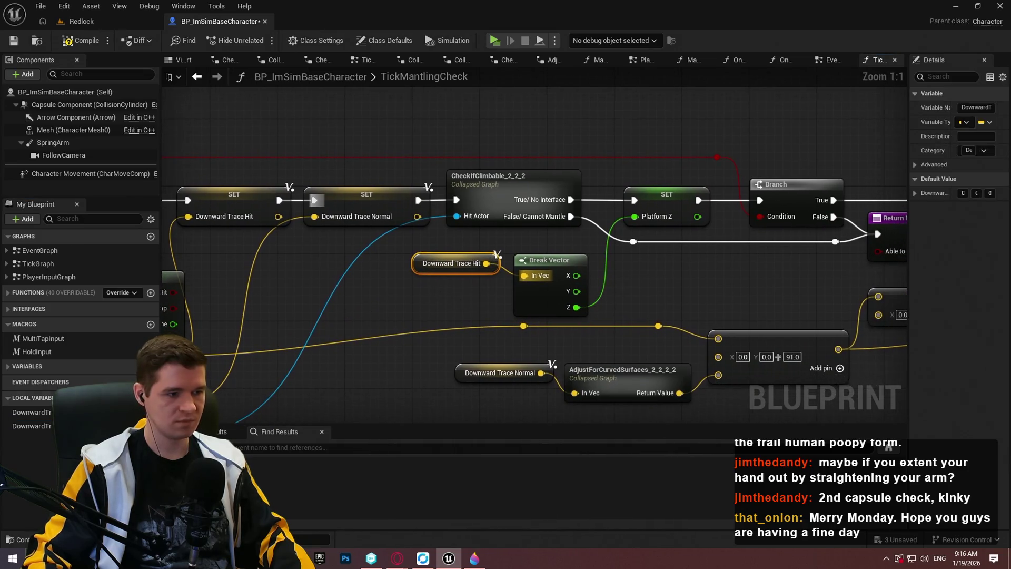
pyautogui.moveTo(37, 427)
pyautogui.mouseDown()
pyautogui.moveTo(729, 339)
pyautogui.moveTo(719, 339)
pyautogui.mouseUp()
pyautogui.click(659, 325)
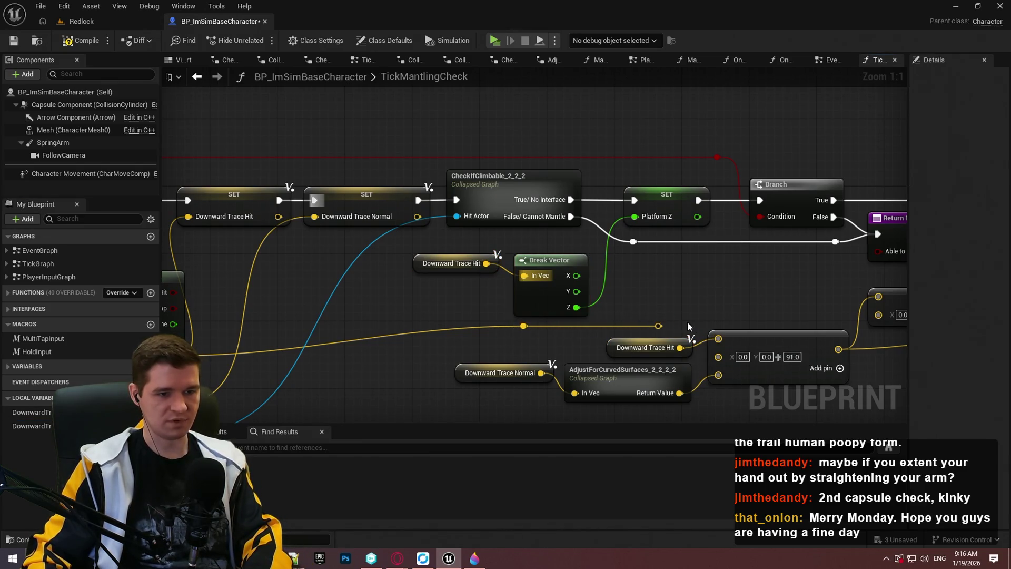
pyautogui.press('Delete')
# - Tidy the lower vector and offset nodes beside the capsule trace and NOT nodes
pyautogui.moveTo(530, 337); pyautogui.dragTo(499, 276)
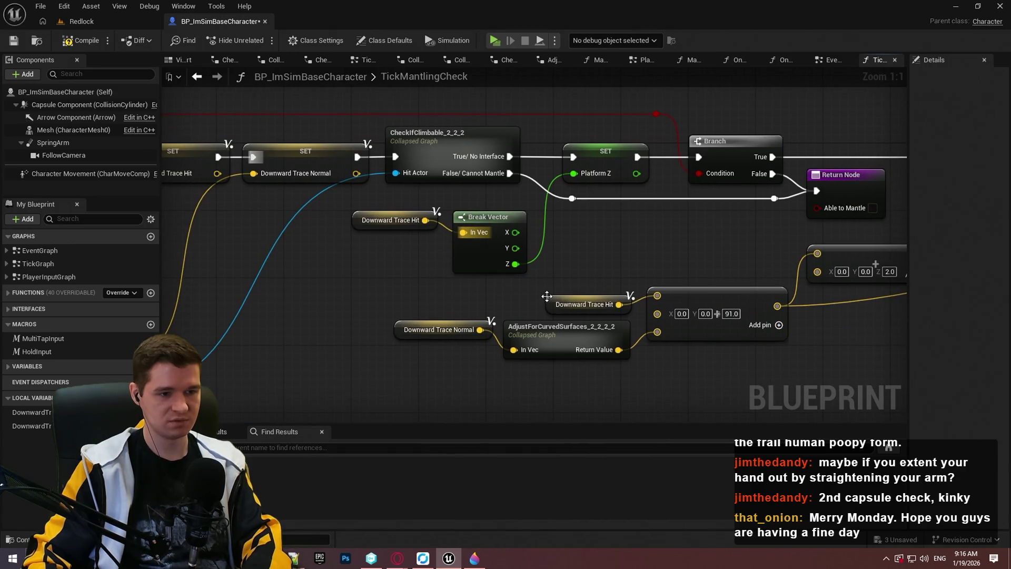
pyautogui.scroll(-2, 716, 370)
pyautogui.moveTo(667, 381)
pyautogui.mouseDown()
pyautogui.moveTo(634, 326)
pyautogui.moveTo(428, 242)
pyautogui.mouseUp()
pyautogui.moveTo(679, 256); pyautogui.dragTo(666, 276)
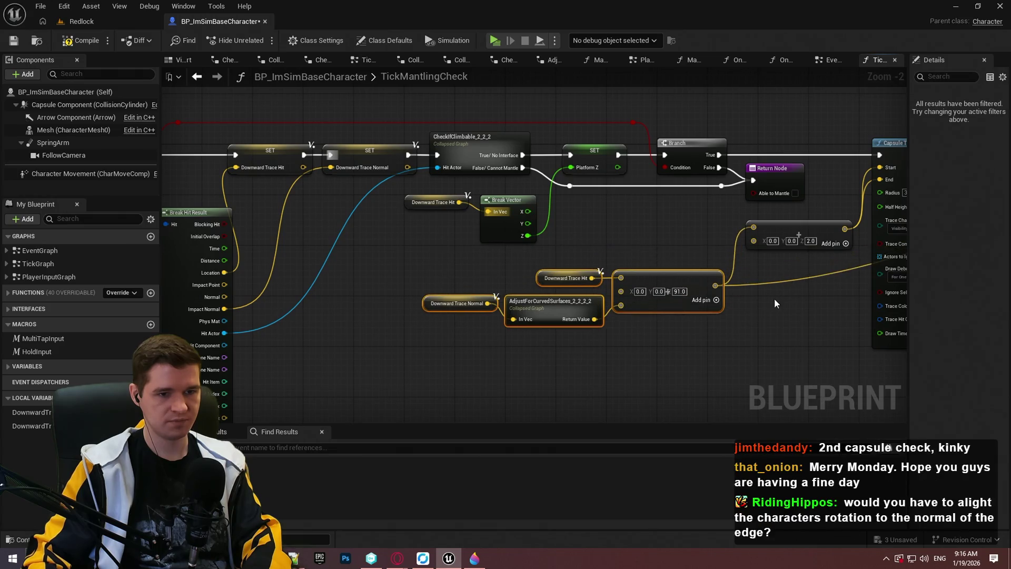
pyautogui.moveTo(836, 234); pyautogui.dragTo(708, 252)
pyautogui.moveTo(822, 338); pyautogui.dragTo(634, 305)
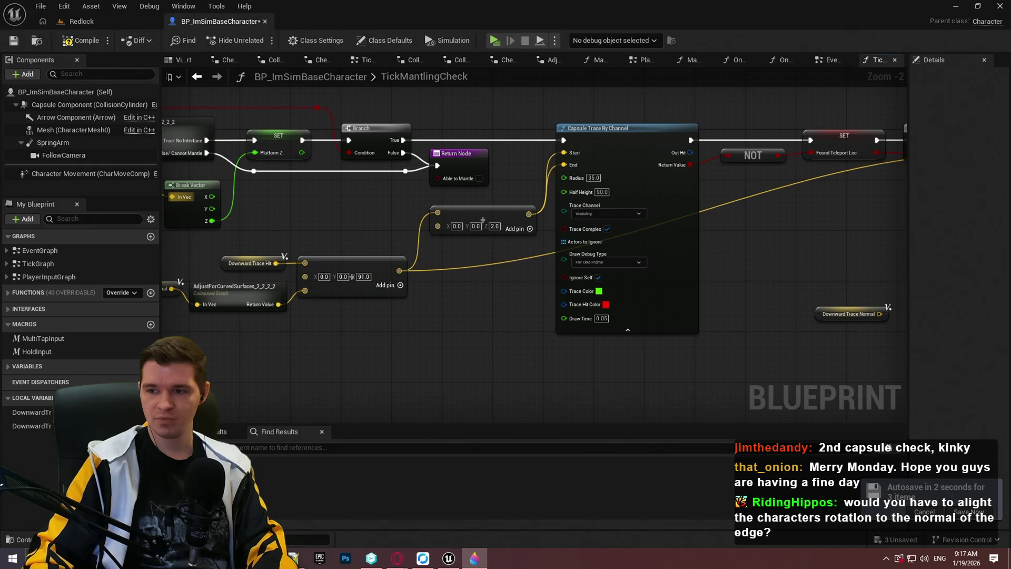
pyautogui.hotkey('alt', 'Tab')
# - Position the Paint 3D angled-wall screenshot over Unreal, then return to the Blueprint graph
pyautogui.moveTo(608, 5); pyautogui.dragTo(683, 27)
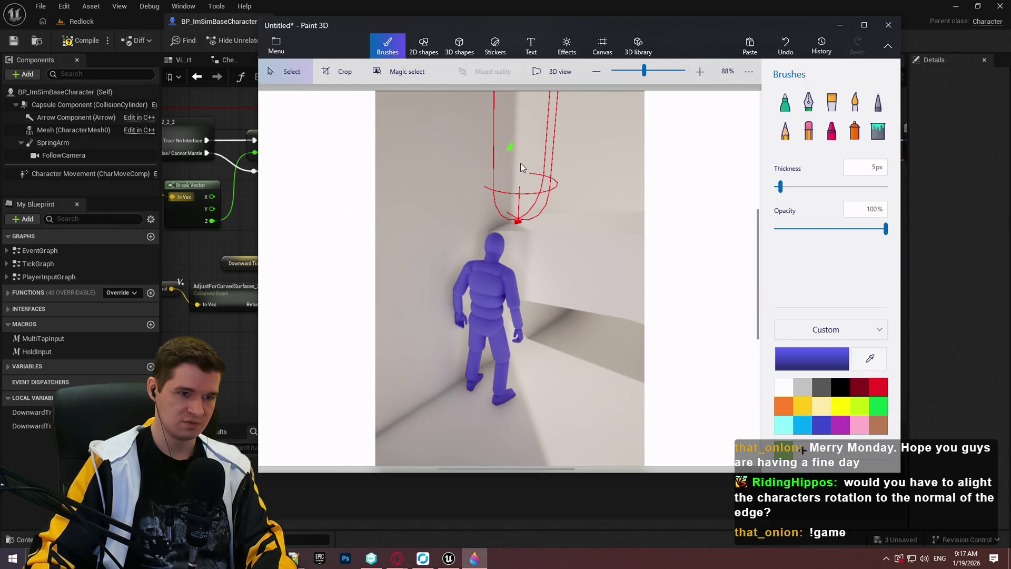
pyautogui.hotkey('alt', 'Tab')
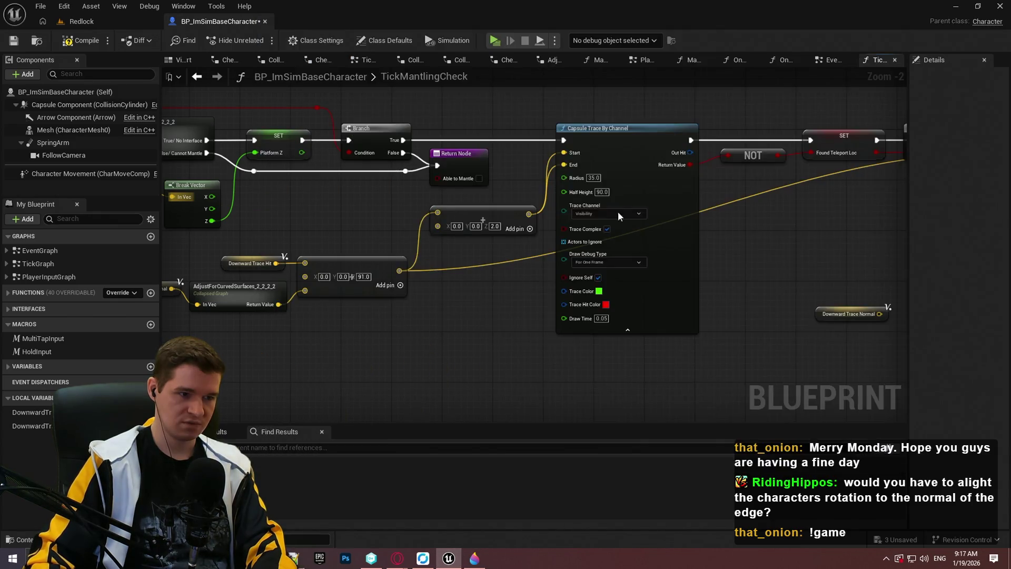
# - Expand Functions > Mantle System and open MantleUpdate, then MantleCheck
pyautogui.scroll(-3, 479, 327)
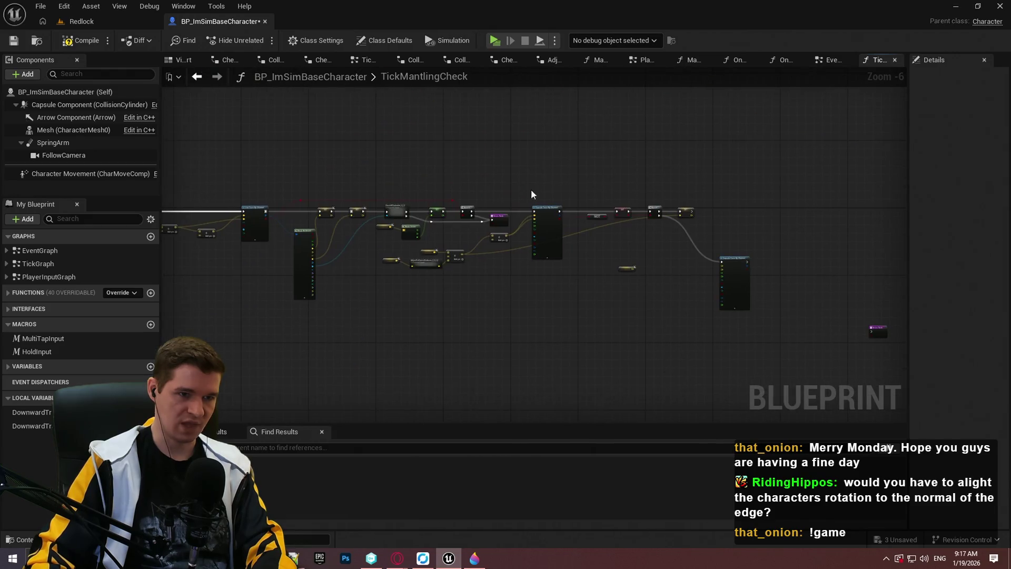
pyautogui.click(16, 293)
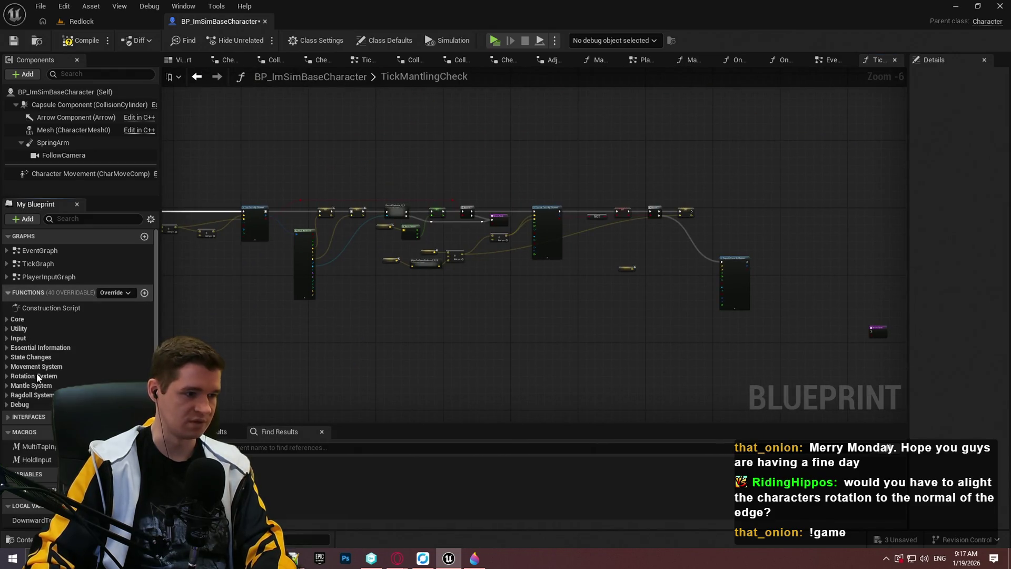
pyautogui.click(6, 386)
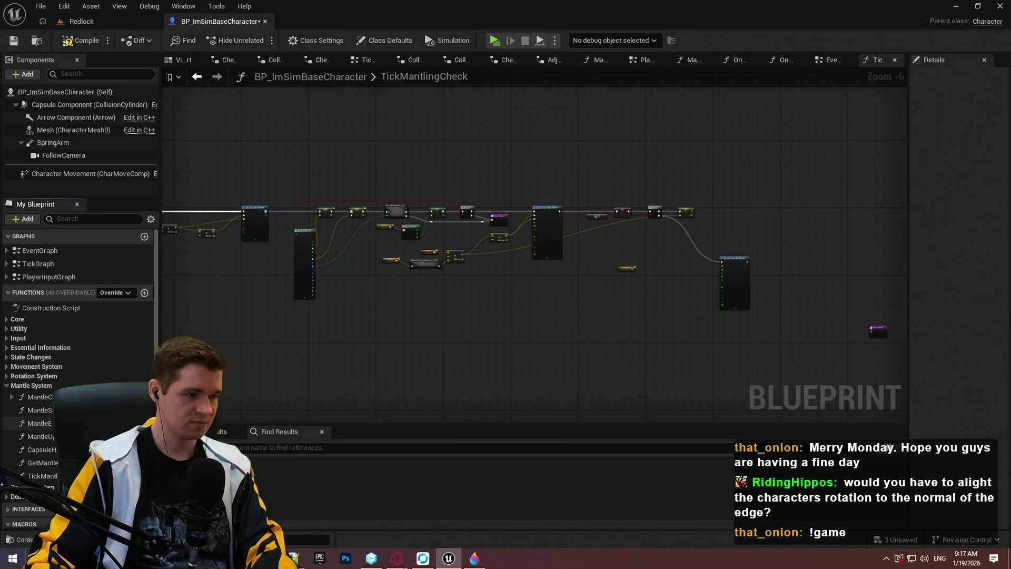
pyautogui.doubleClick(37, 436)
pyautogui.scroll(7, 310, 210)
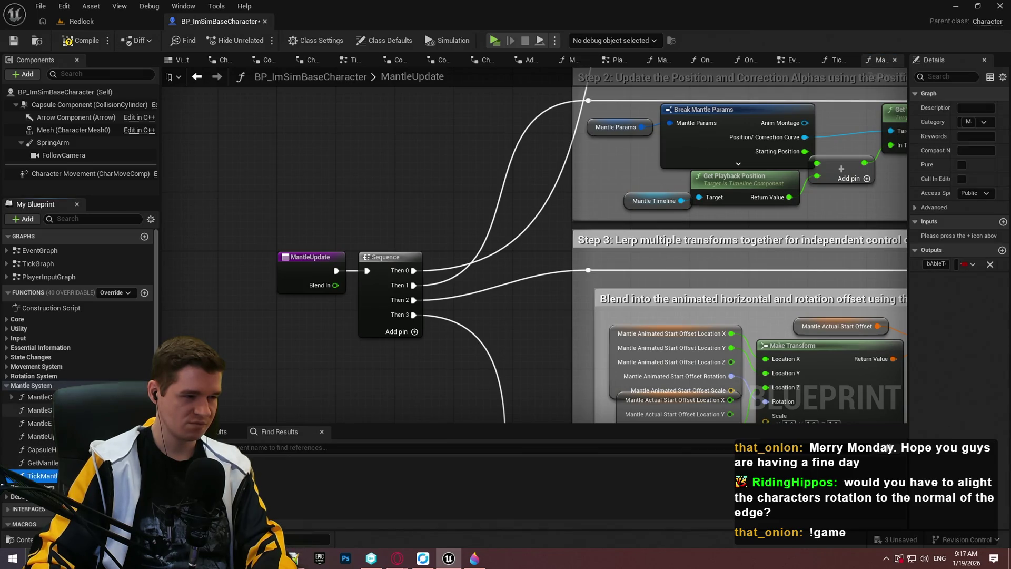
pyautogui.doubleClick(40, 396)
pyautogui.scroll(11, 512, 190)
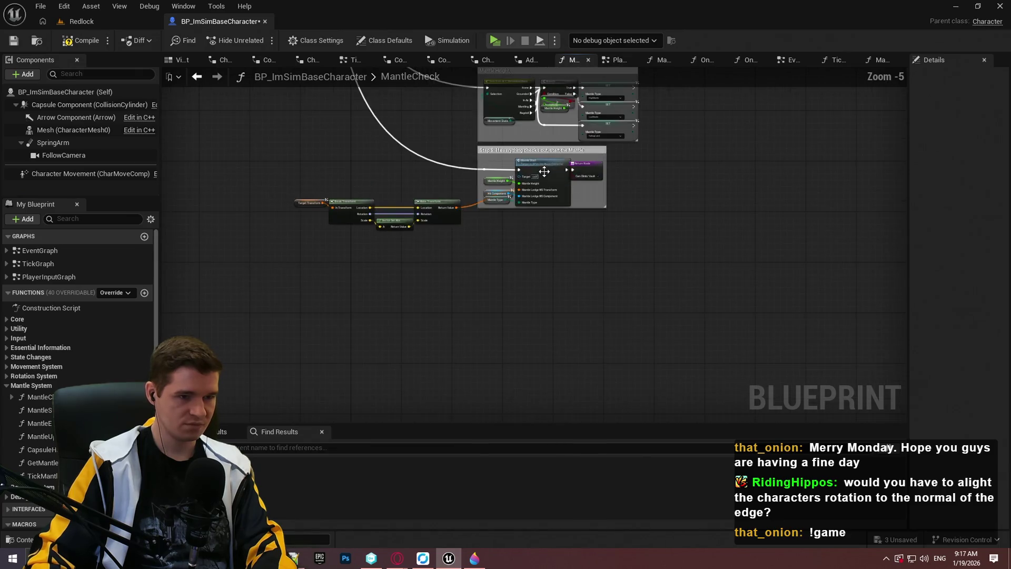
# - Inspect MantleCheck's capsule trace and Make Transform rotation setup, then open TickMantlingCheck
pyautogui.moveTo(464, 293)
pyautogui.mouseDown()
pyautogui.moveTo(488, 340)
pyautogui.moveTo(841, 307)
pyautogui.moveTo(583, 350)
pyautogui.mouseUp()
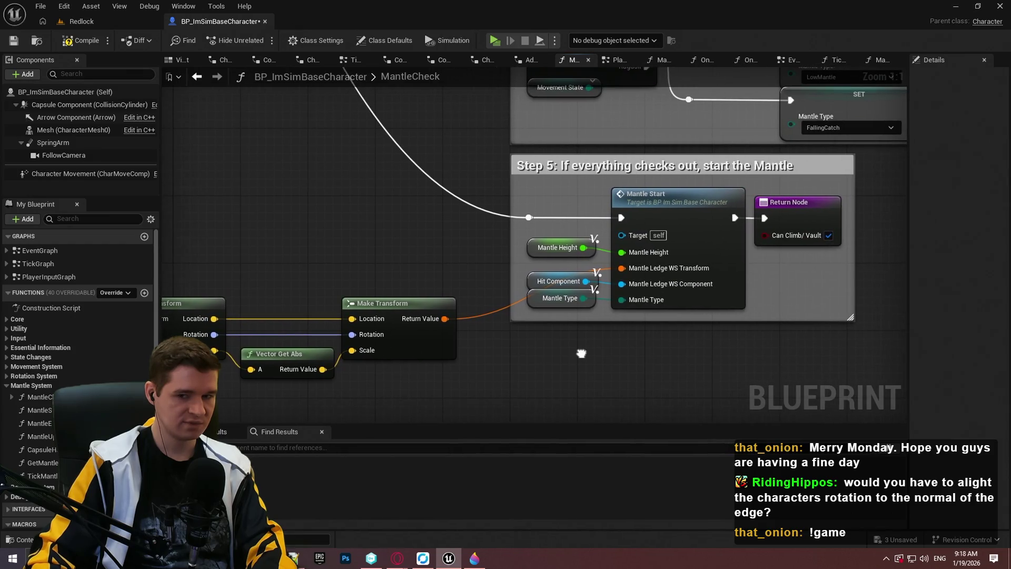
pyautogui.scroll(-2, 582, 350)
pyautogui.moveTo(455, 173)
pyautogui.mouseDown()
pyautogui.moveTo(384, 316)
pyautogui.moveTo(482, 218)
pyautogui.moveTo(416, 292)
pyautogui.moveTo(546, 191)
pyautogui.mouseUp()
pyautogui.scroll(-2, 481, 218)
pyautogui.scroll(2, 546, 192)
pyautogui.moveTo(518, 350)
pyautogui.mouseDown()
pyautogui.moveTo(244, 390)
pyautogui.moveTo(368, 316)
pyautogui.moveTo(575, 222)
pyautogui.moveTo(767, 163)
pyautogui.moveTo(751, 183)
pyautogui.mouseUp()
pyautogui.scroll(2, 576, 222)
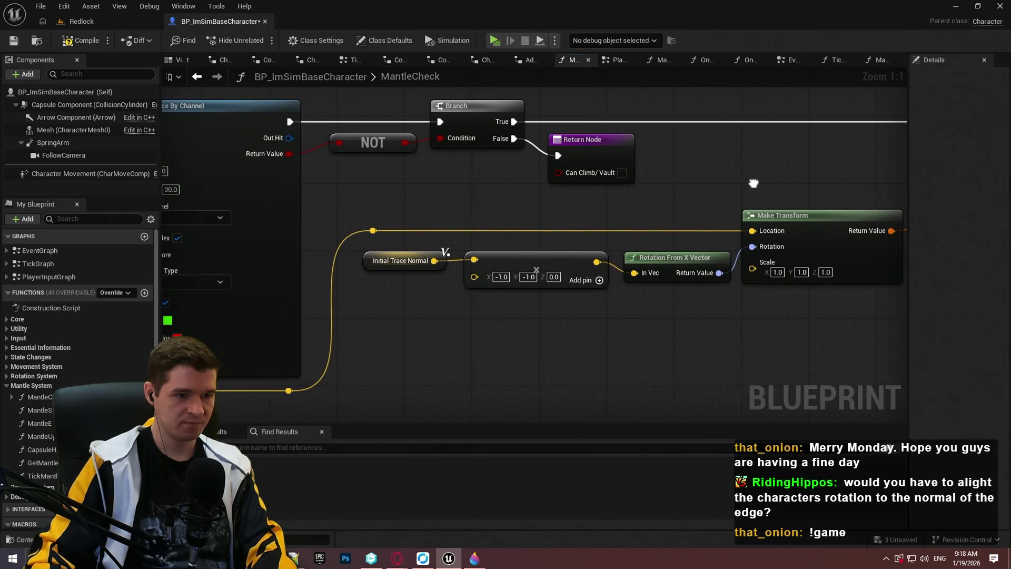
pyautogui.moveTo(527, 211); pyautogui.dragTo(968, 212)
pyautogui.moveTo(896, 184)
pyautogui.mouseDown()
pyautogui.moveTo(928, 180)
pyautogui.moveTo(632, 195)
pyautogui.mouseUp()
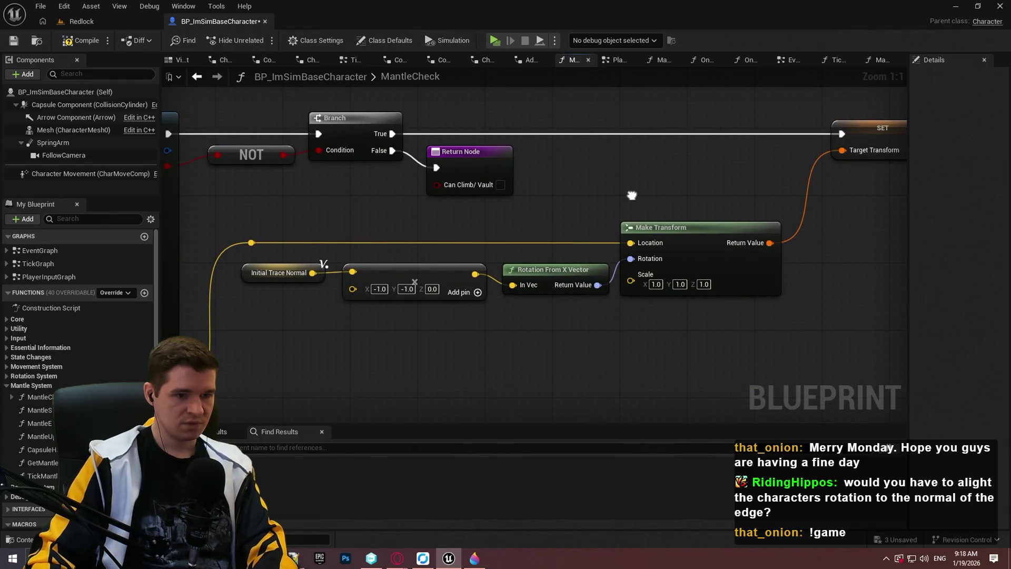
pyautogui.moveTo(632, 195); pyautogui.dragTo(634, 193)
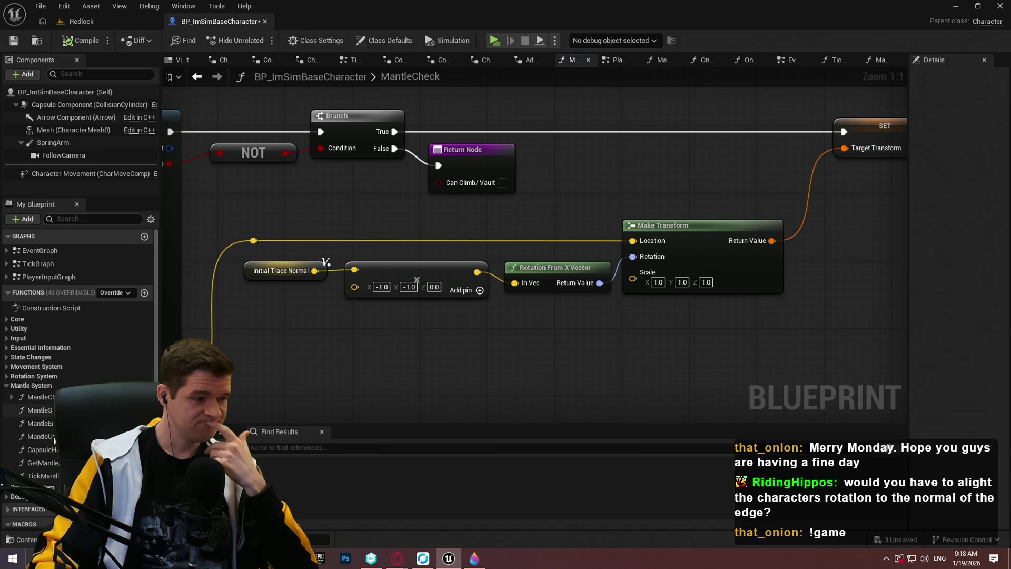
pyautogui.doubleClick(54, 480)
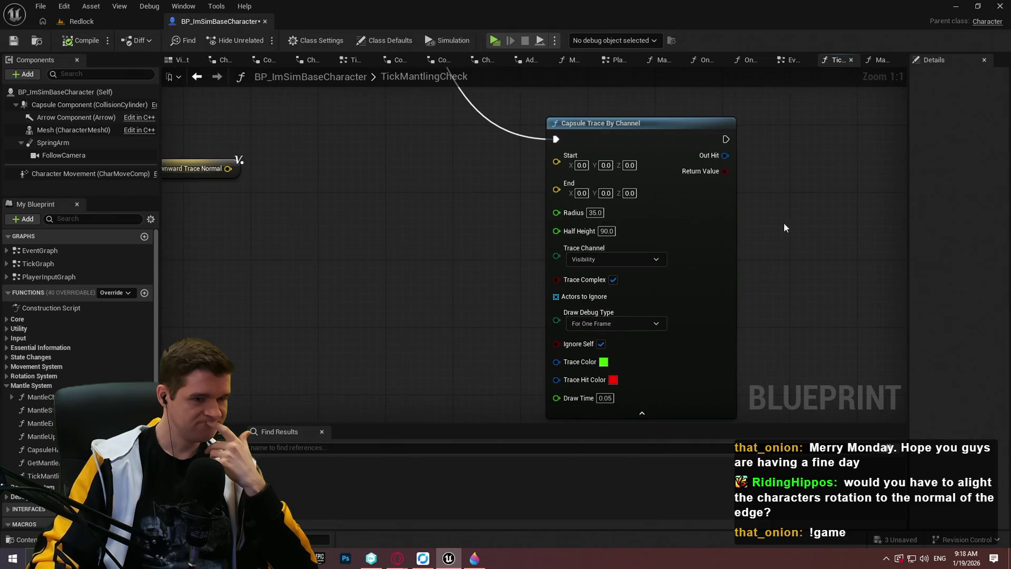
# - Compare the new capsule trace node against the Paint 3D reference screenshot
pyautogui.moveTo(445, 217)
pyautogui.mouseDown()
pyautogui.moveTo(497, 216)
pyautogui.moveTo(547, 241)
pyautogui.mouseUp()
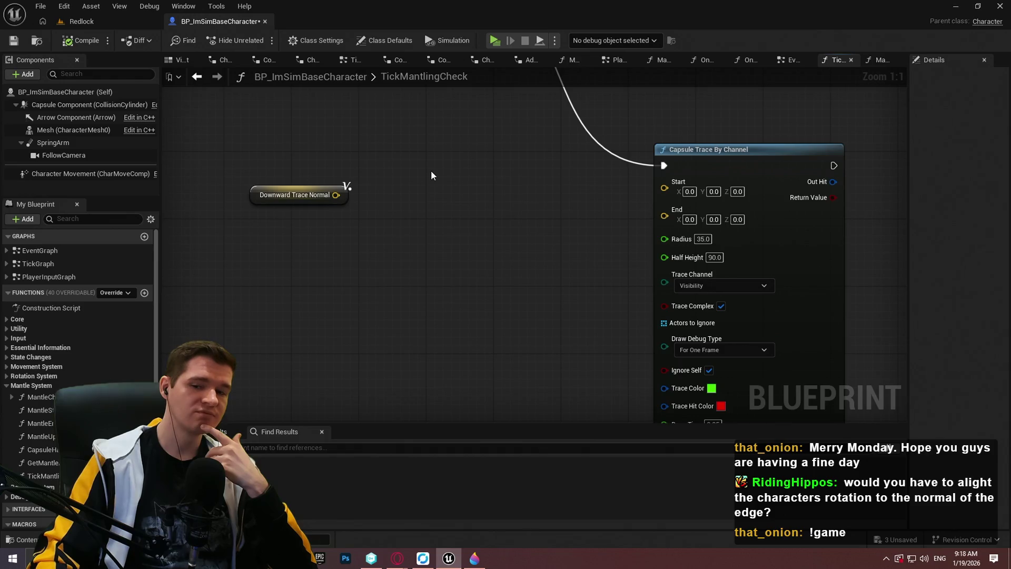
pyautogui.moveTo(508, 195)
pyautogui.mouseDown()
pyautogui.moveTo(402, 244)
pyautogui.moveTo(509, 186)
pyautogui.mouseUp()
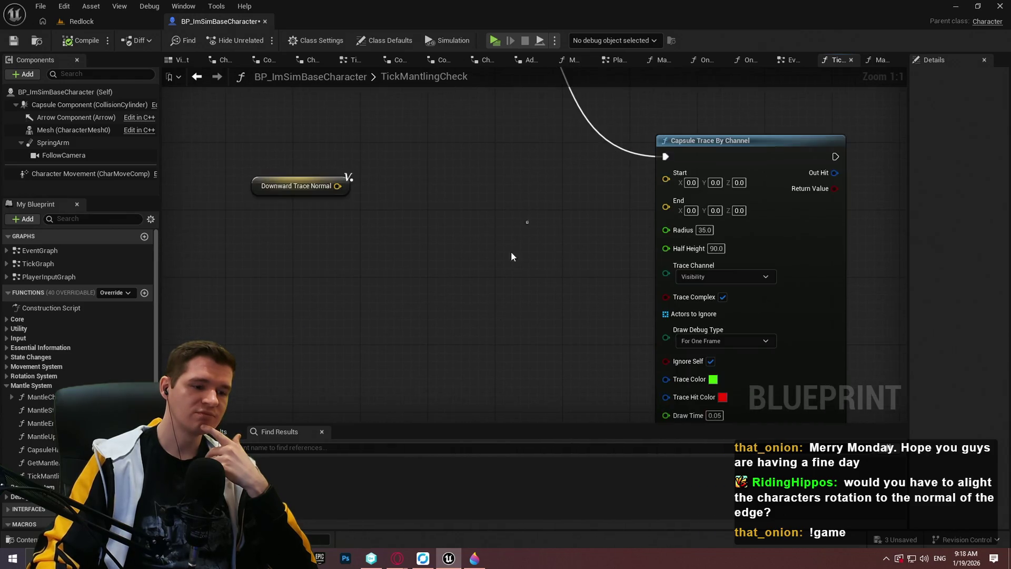
pyautogui.click(474, 561)
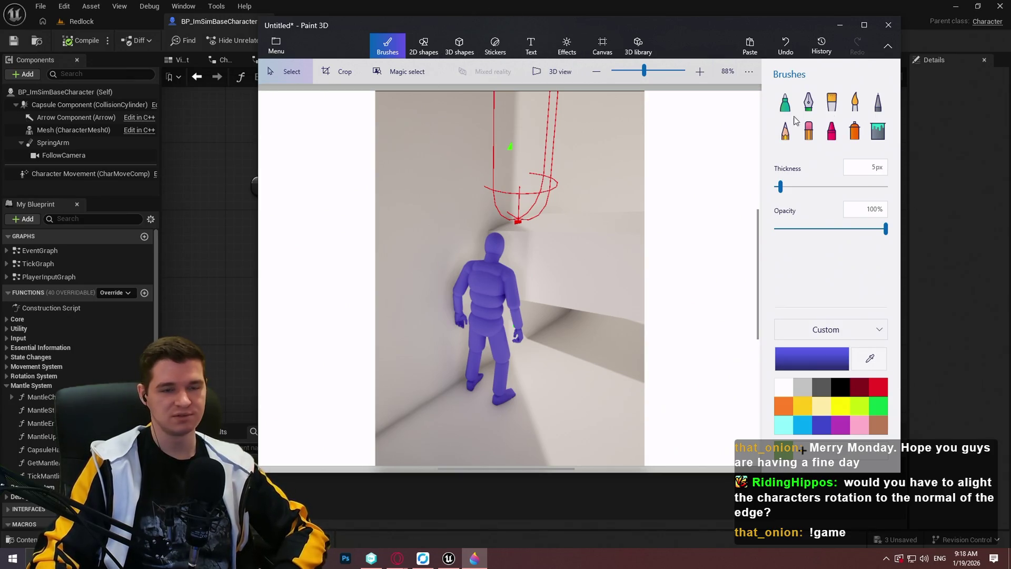
pyautogui.click(840, 25)
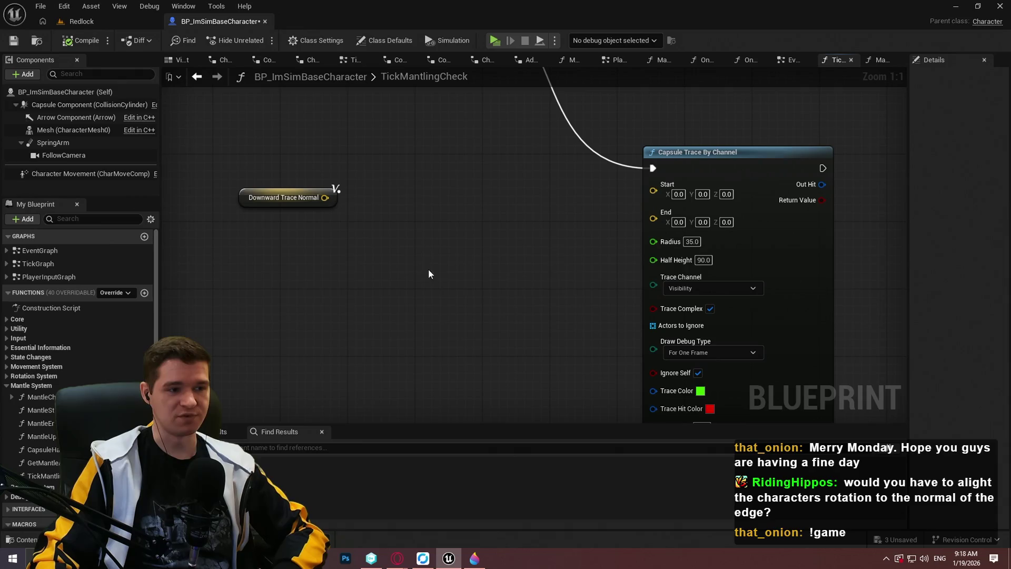
pyautogui.click(474, 558)
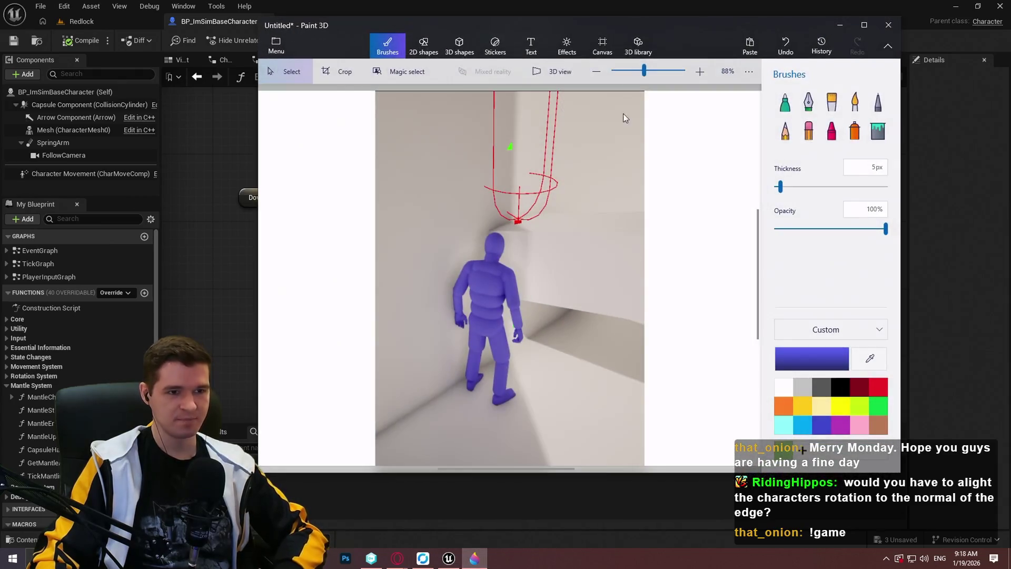
pyautogui.hotkey('alt', 'Tab')
# - Place a Downward Trace Hit getter above the Downward Trace Normal getter
pyautogui.scroll(-2, 659, 172)
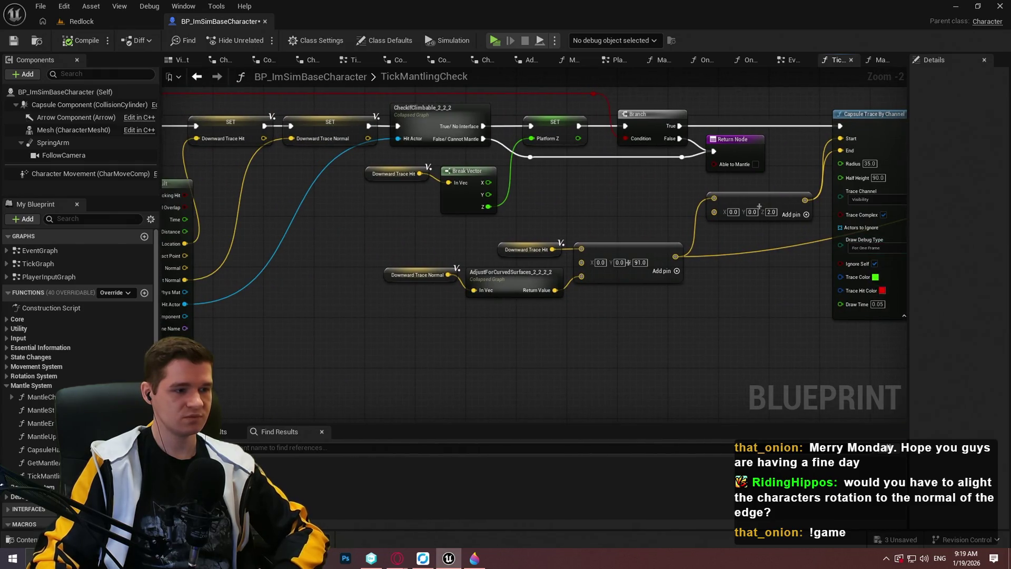
pyautogui.scroll(-1, 18, 508)
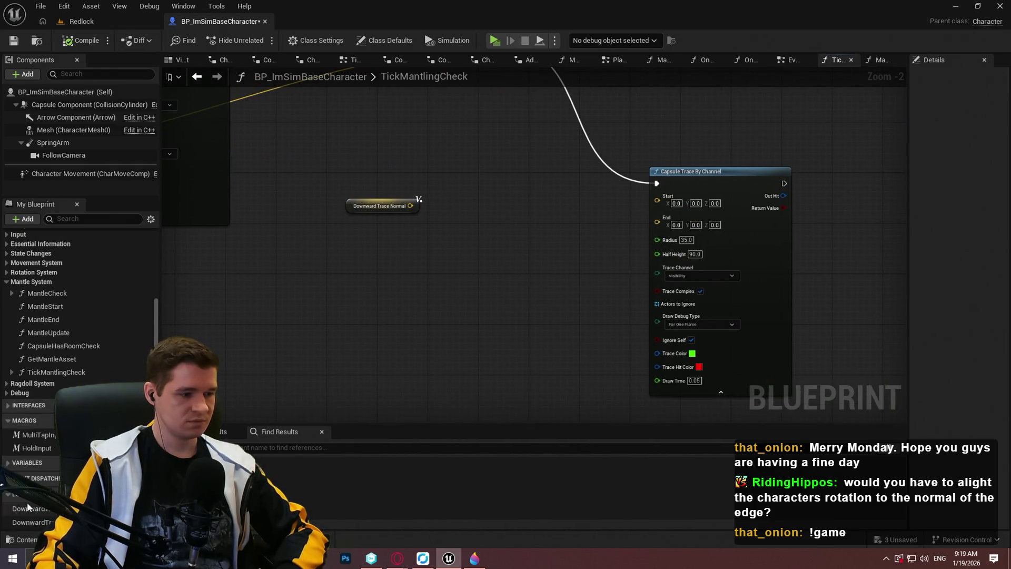
pyautogui.moveTo(51, 522)
pyautogui.mouseDown()
pyautogui.moveTo(404, 348)
pyautogui.moveTo(343, 250)
pyautogui.moveTo(420, 148)
pyautogui.moveTo(413, 163)
pyautogui.mouseUp()
pyautogui.click(374, 274)
pyautogui.scroll(2, 408, 249)
pyautogui.click(656, 176)
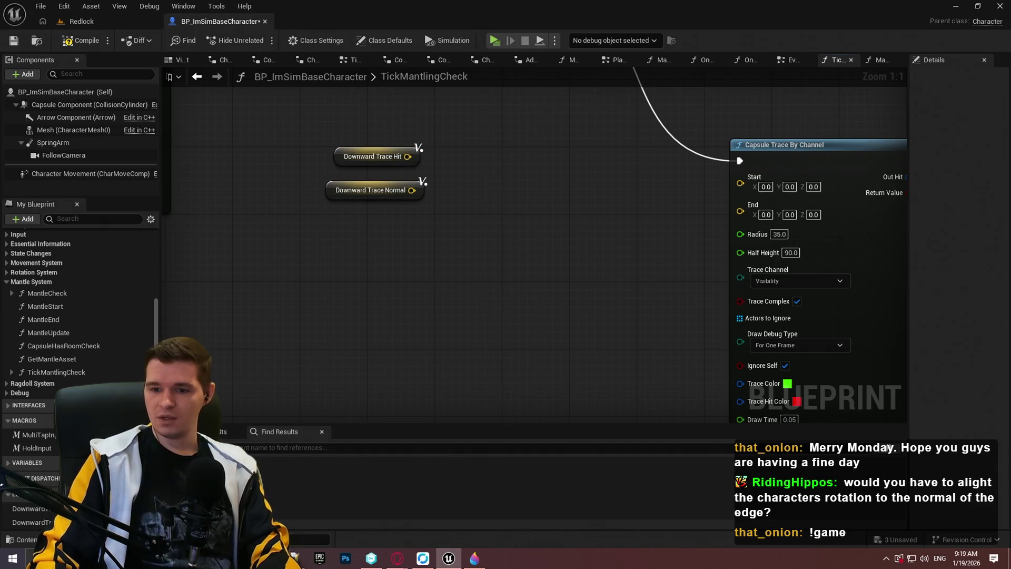
pyautogui.hotkey('alt', 'Tab')
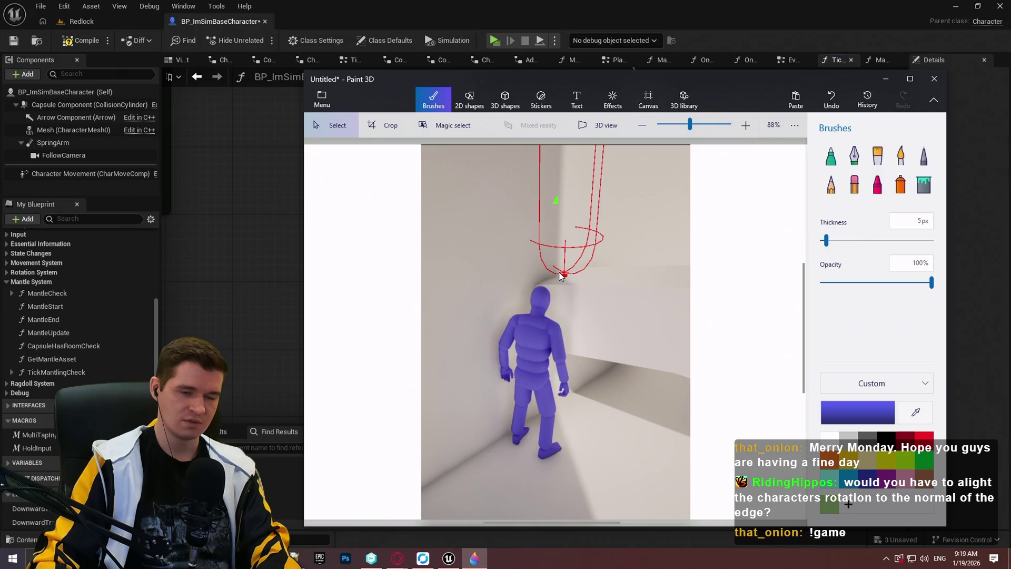
# - Extend the blue marker stroke to the red ledge point and draw a line right along the wall
pyautogui.moveTo(546, 349)
pyautogui.mouseDown()
pyautogui.moveTo(540, 354)
pyautogui.moveTo(562, 335)
pyautogui.mouseUp()
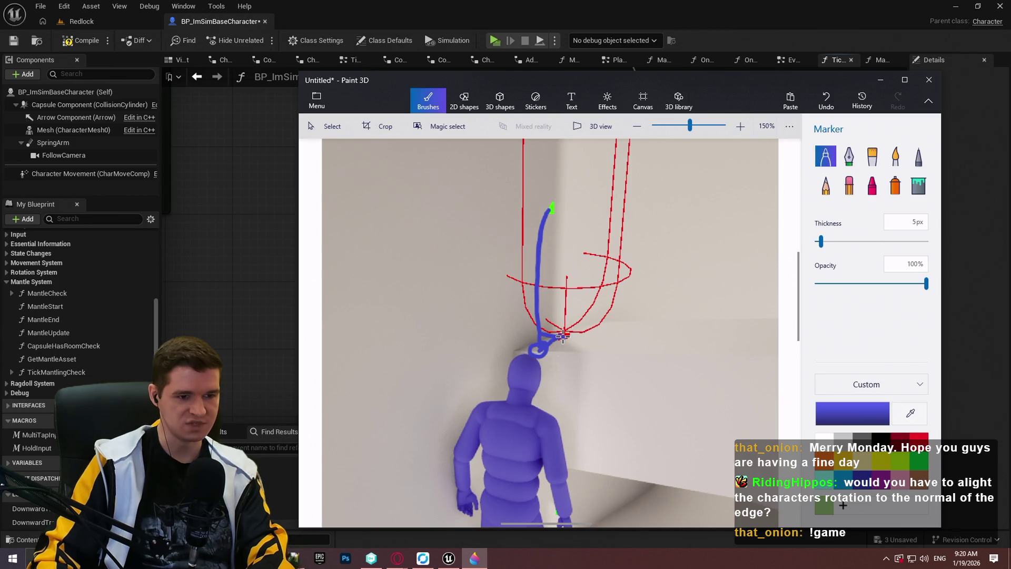
pyautogui.moveTo(561, 336); pyautogui.dragTo(668, 312)
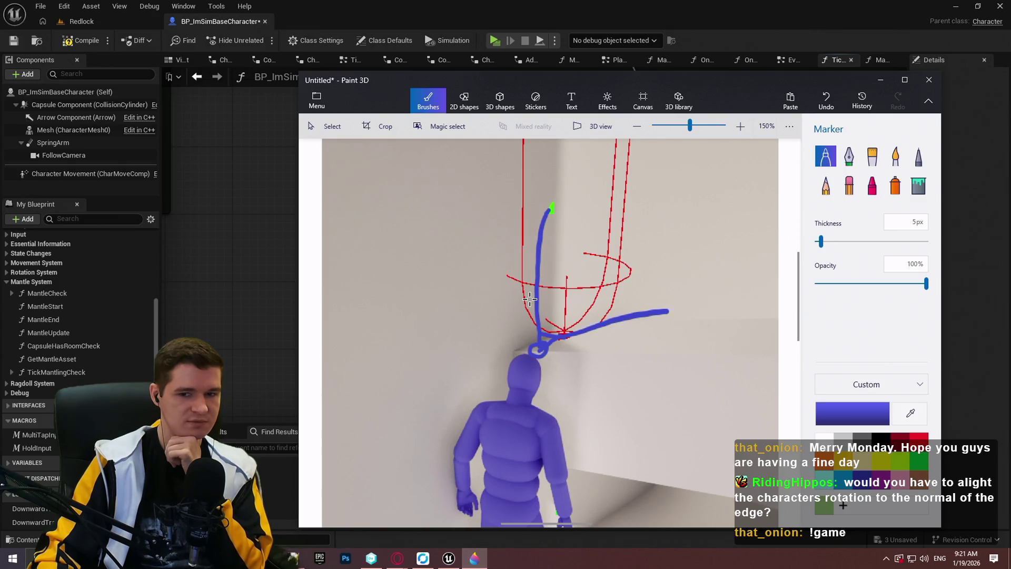
pyautogui.click(244, 259)
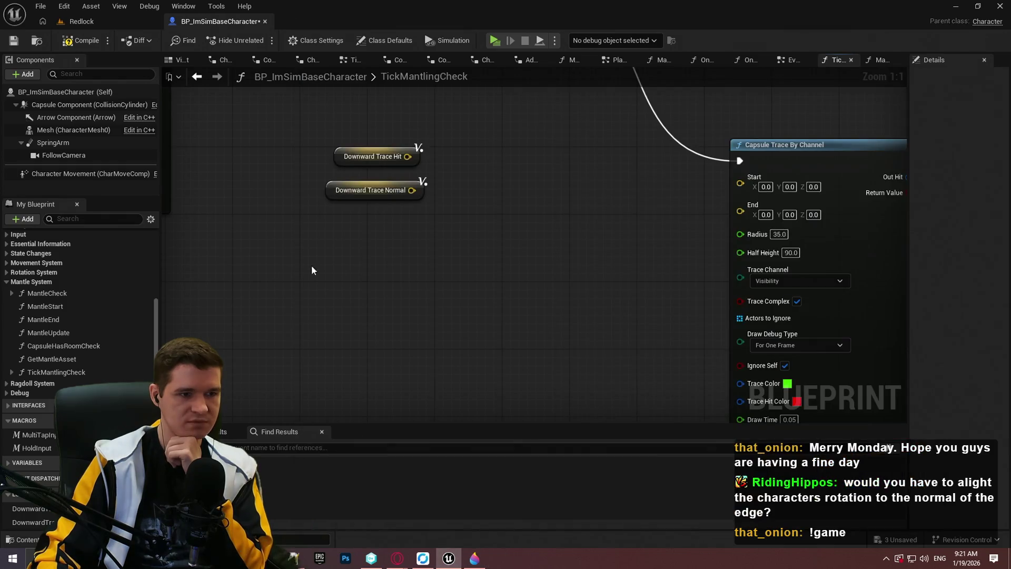
# - Search the graph's action list for 'normals' and 'vector' nodes
pyautogui.rightClick(359, 264)
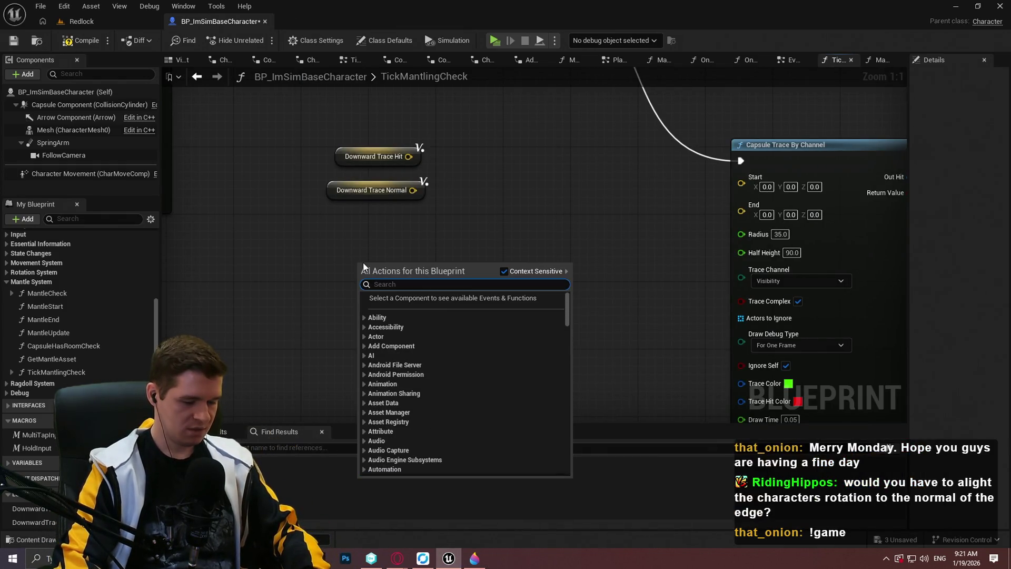
pyautogui.write('along normals')
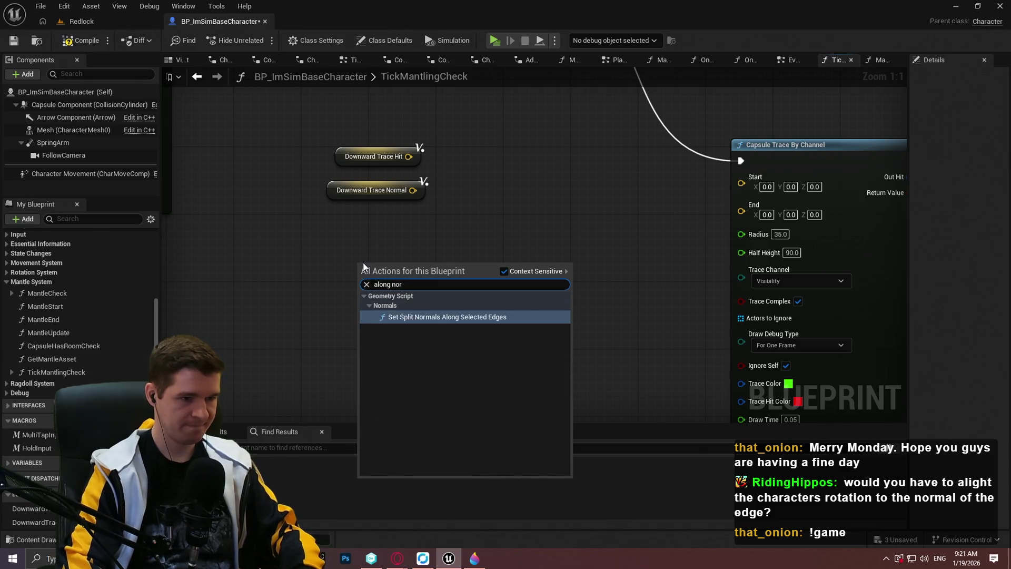
pyautogui.press('BackSpace')
pyautogui.press('BackSpace')
pyautogui.press('BackSpace')
pyautogui.write('vector')
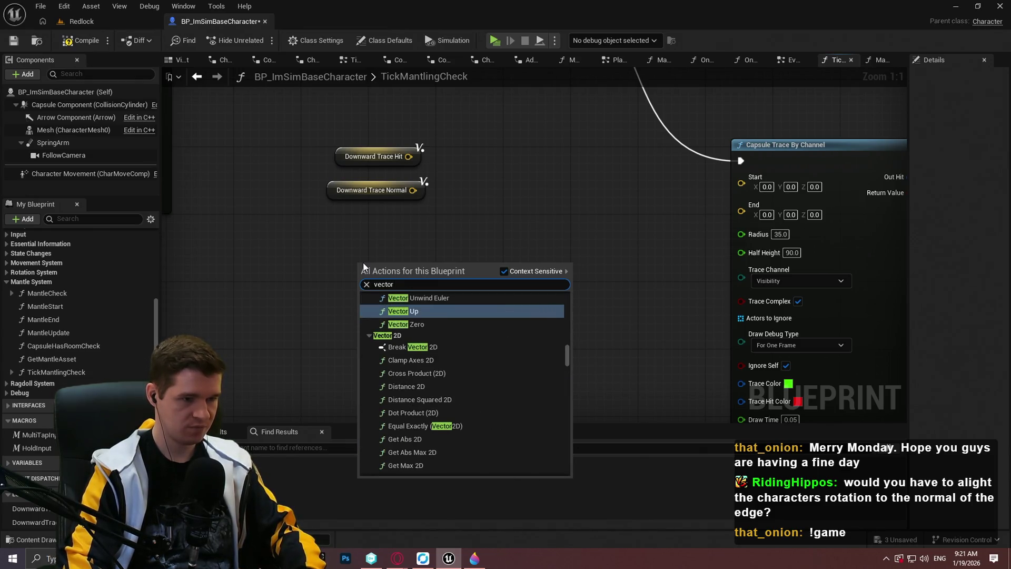
pyautogui.click(568, 352)
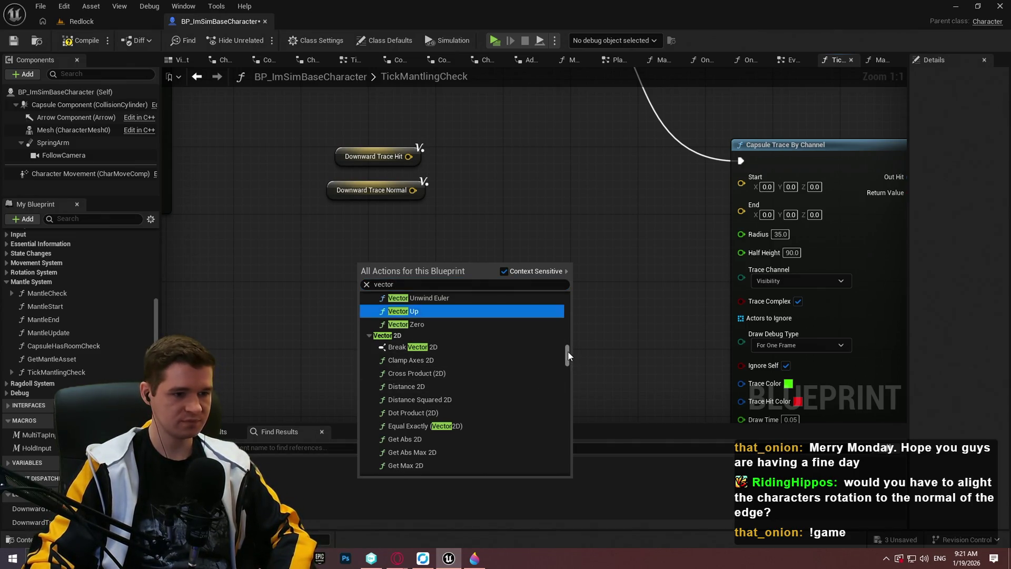
pyautogui.scroll(-4, 568, 354)
pyautogui.scroll(-1, 569, 354)
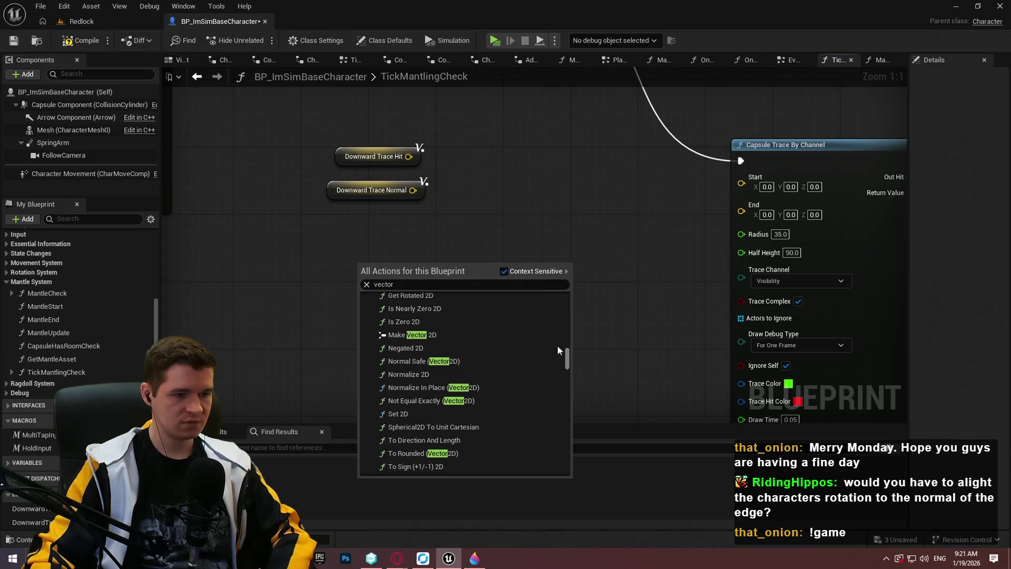
# - Add a Get Forward Vector node below the Downward Trace getters
pyautogui.click(403, 284)
pyautogui.write('forward')
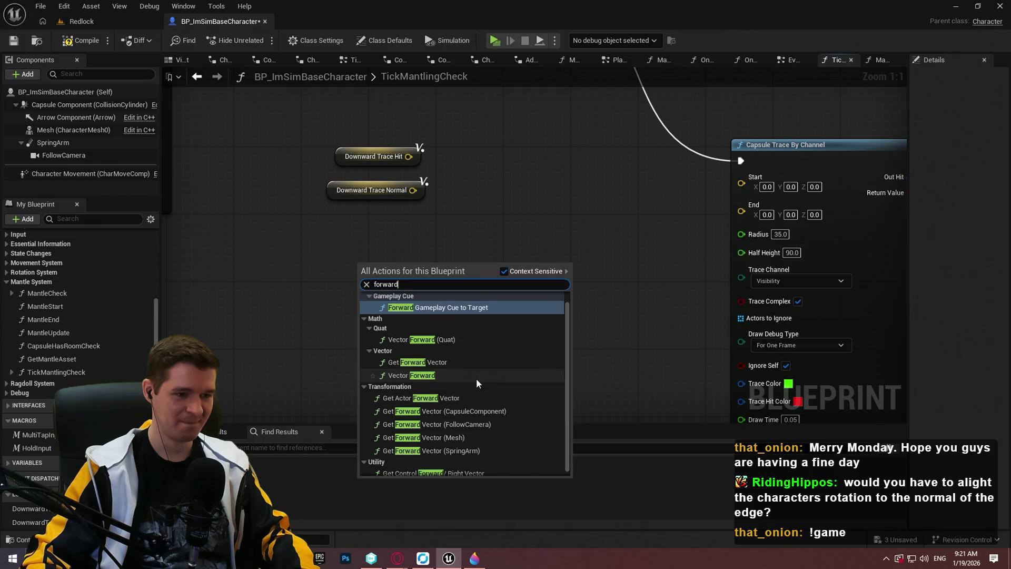
pyautogui.scroll(-1, 476, 378)
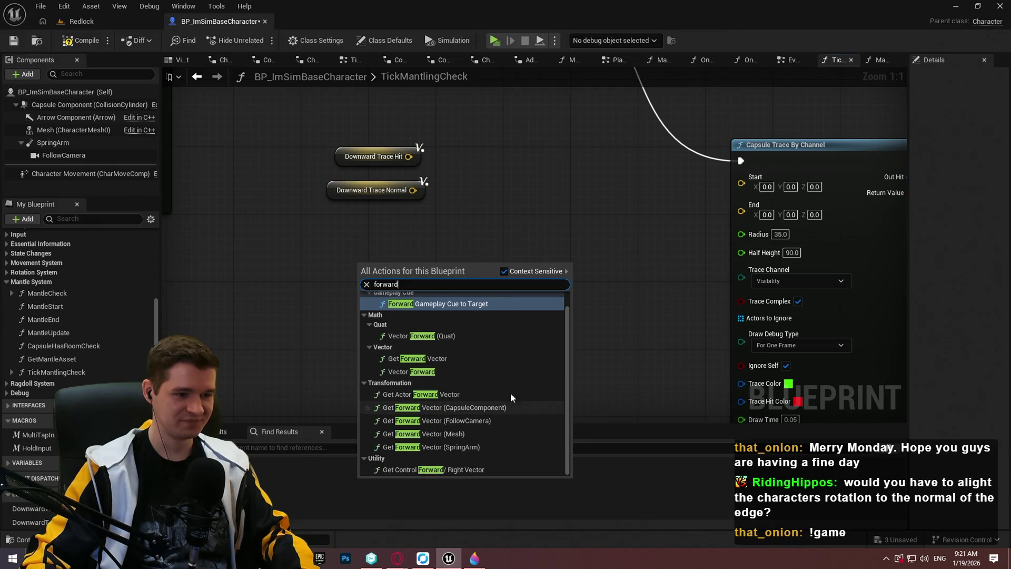
pyautogui.click(432, 358)
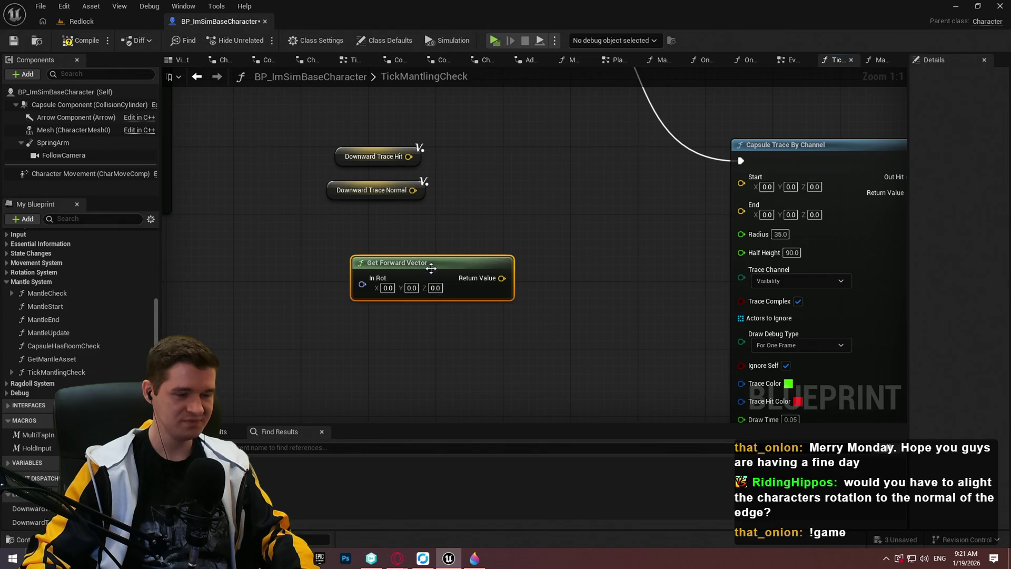
pyautogui.moveTo(425, 270); pyautogui.dragTo(435, 295)
pyautogui.click(450, 276)
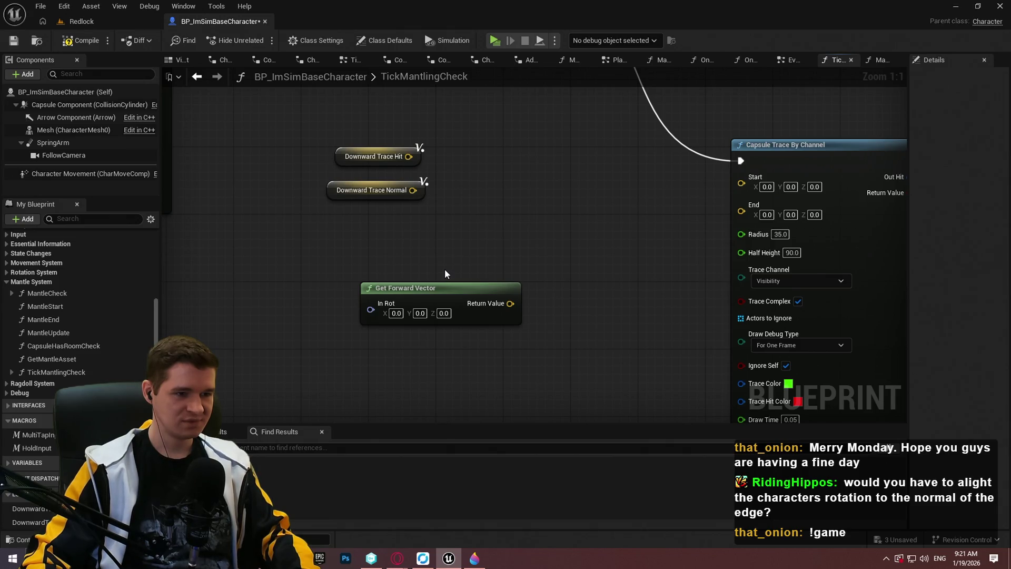
# - Search 'normal to qu' and 'quat' for a quaternion node, cancel, and return to the Downward Trace nodes
pyautogui.rightClick(400, 222)
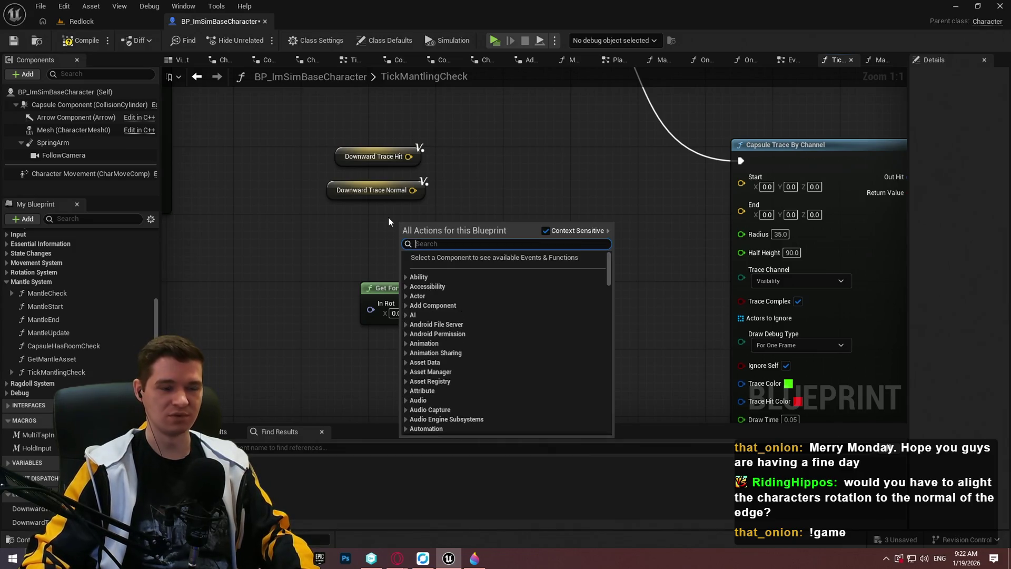
pyautogui.write('normal to ')
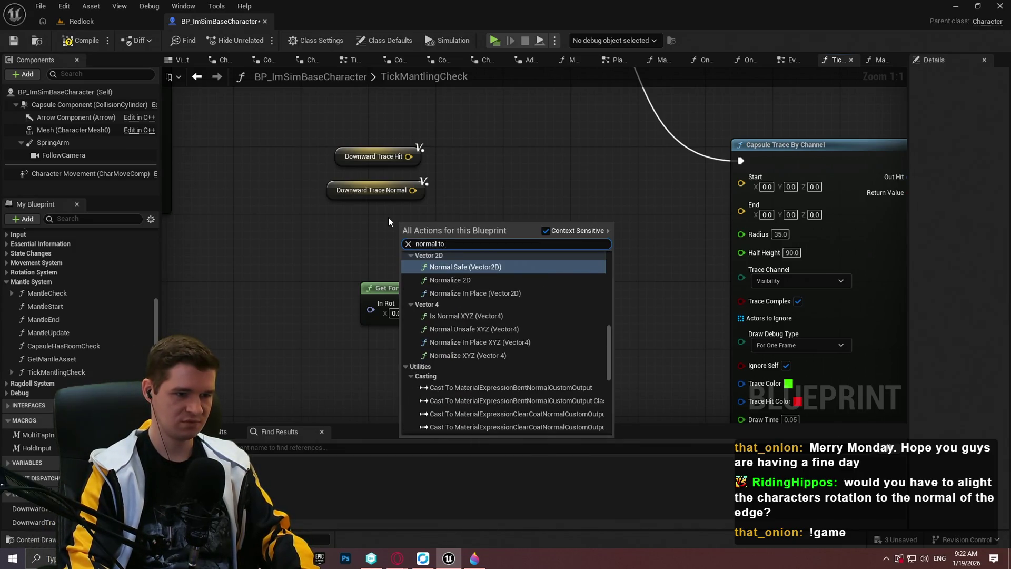
pyautogui.write('qu')
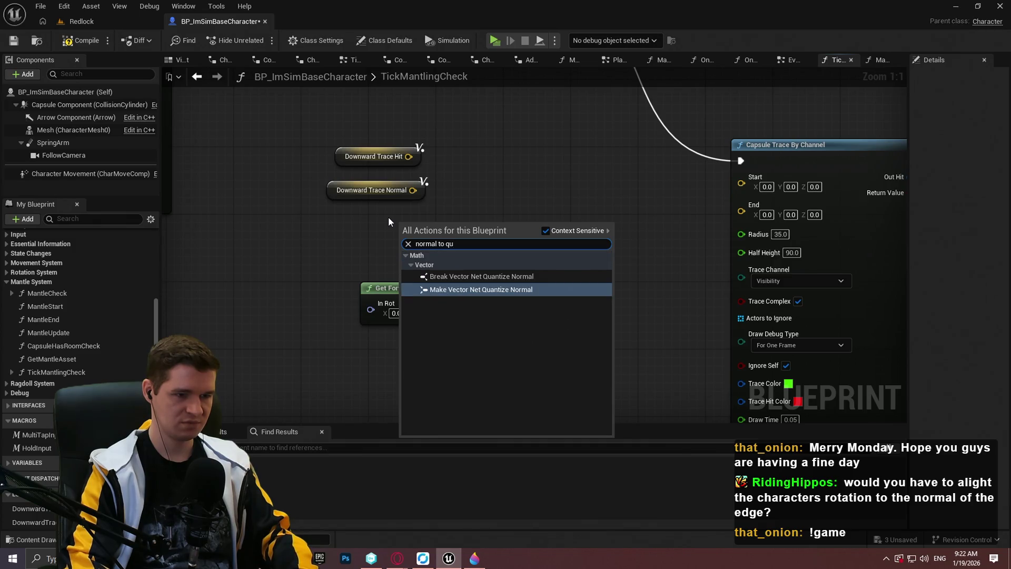
pyautogui.hotkey('ctrl', 'a')
pyautogui.write('quat')
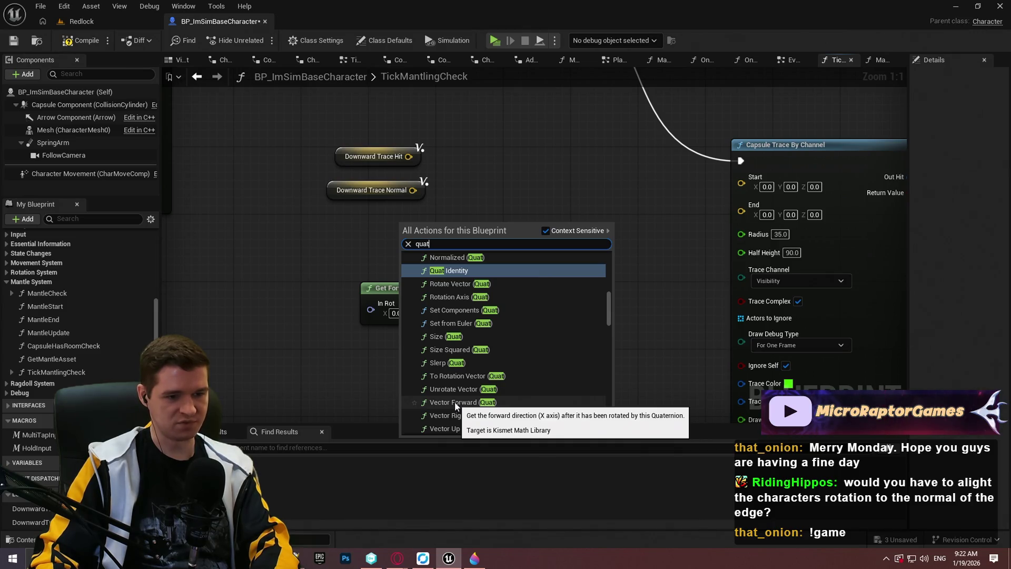
pyautogui.hotkey('ctrl', 'a')
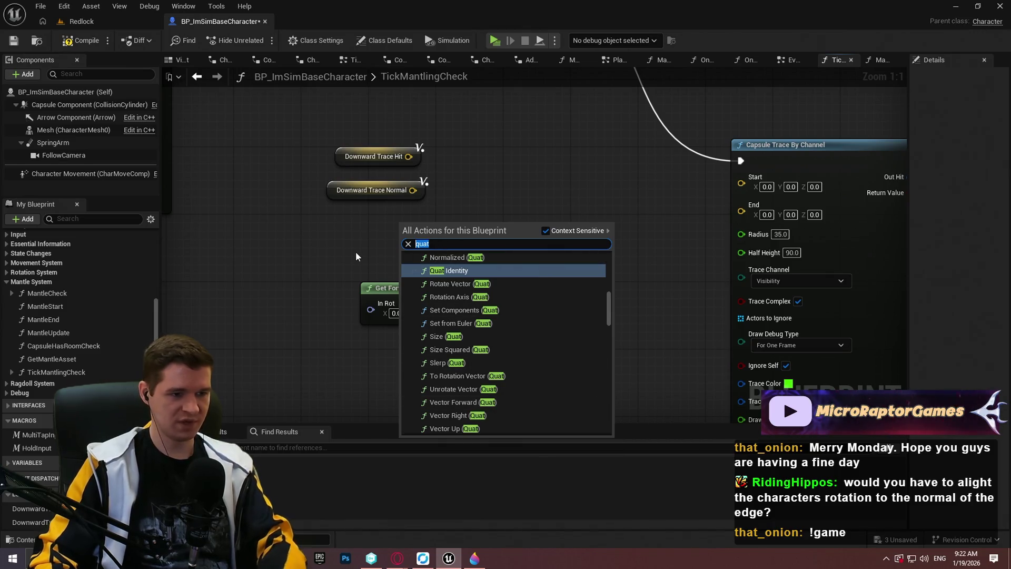
pyautogui.press('Escape')
pyautogui.moveTo(296, 270); pyautogui.dragTo(296, 24)
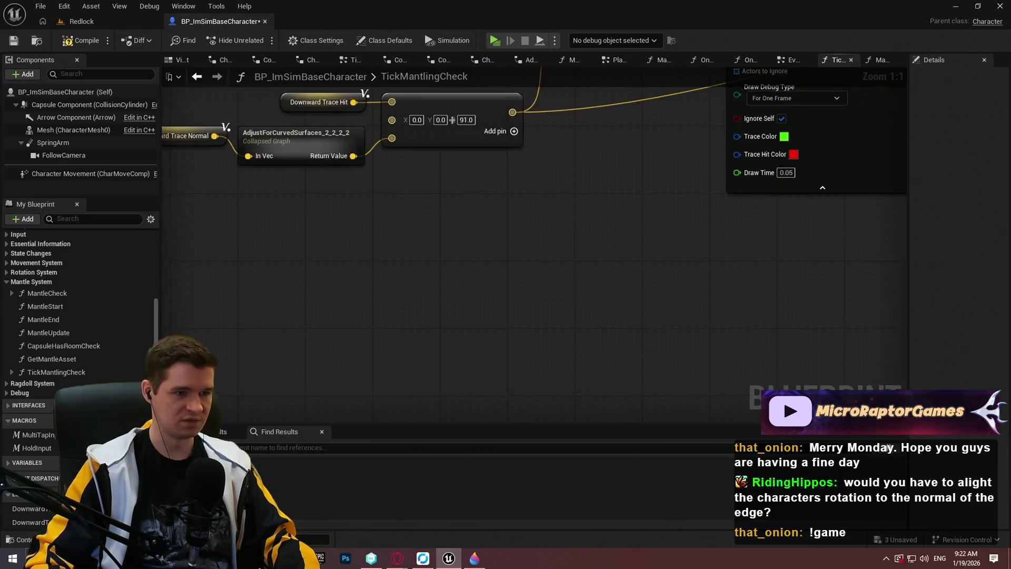
pyautogui.moveTo(643, 239); pyautogui.dragTo(843, 295)
pyautogui.scroll(-4, 507, 254)
pyautogui.scroll(4, 373, 272)
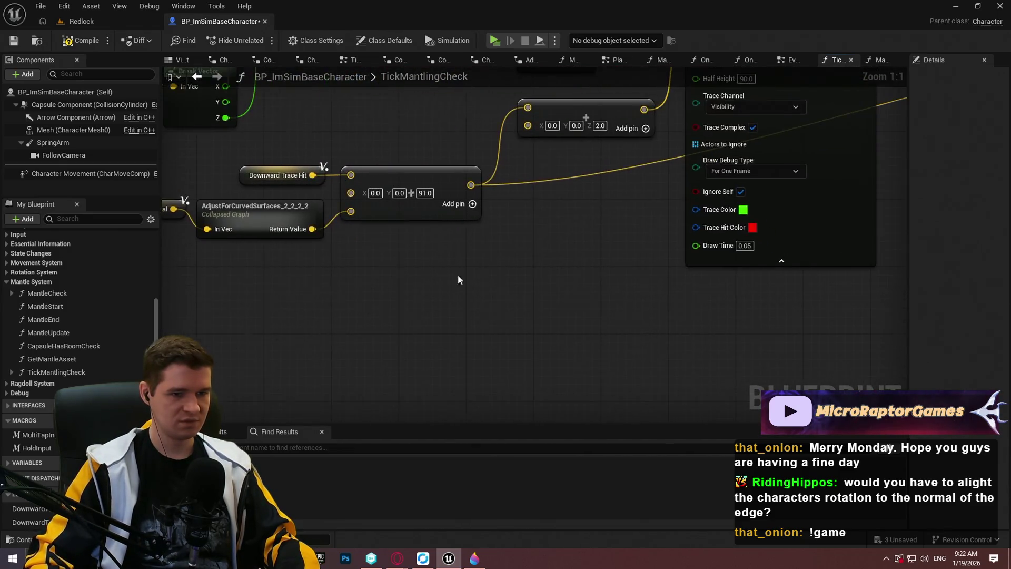
pyautogui.moveTo(373, 271); pyautogui.dragTo(238, 227)
# - Pull a wire from Downward Trace Normal searching 'quat', then consult the Paint 3D sketch
pyautogui.moveTo(530, 165); pyautogui.dragTo(572, 181)
pyautogui.write('quat')
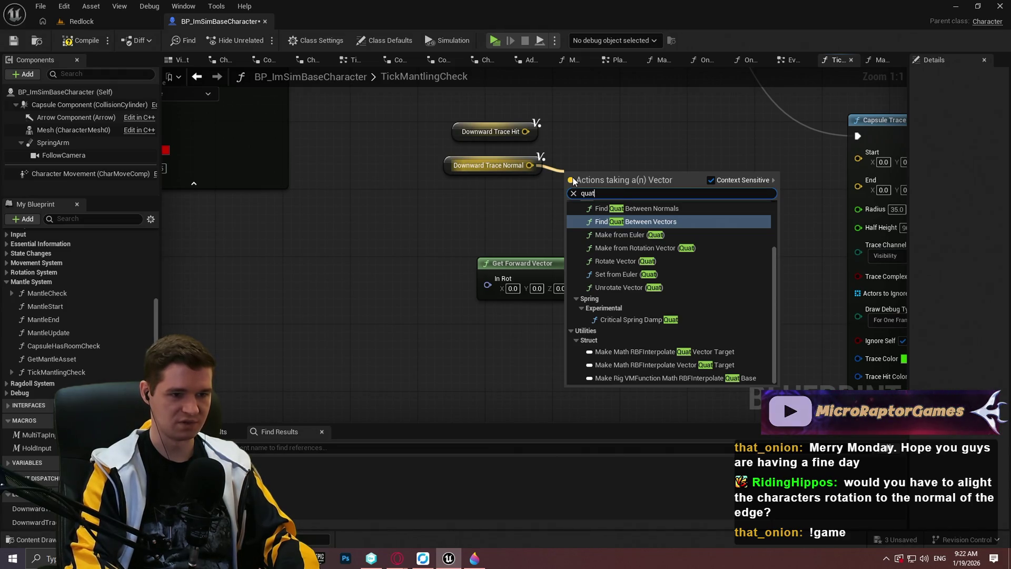
pyautogui.scroll(2, 660, 258)
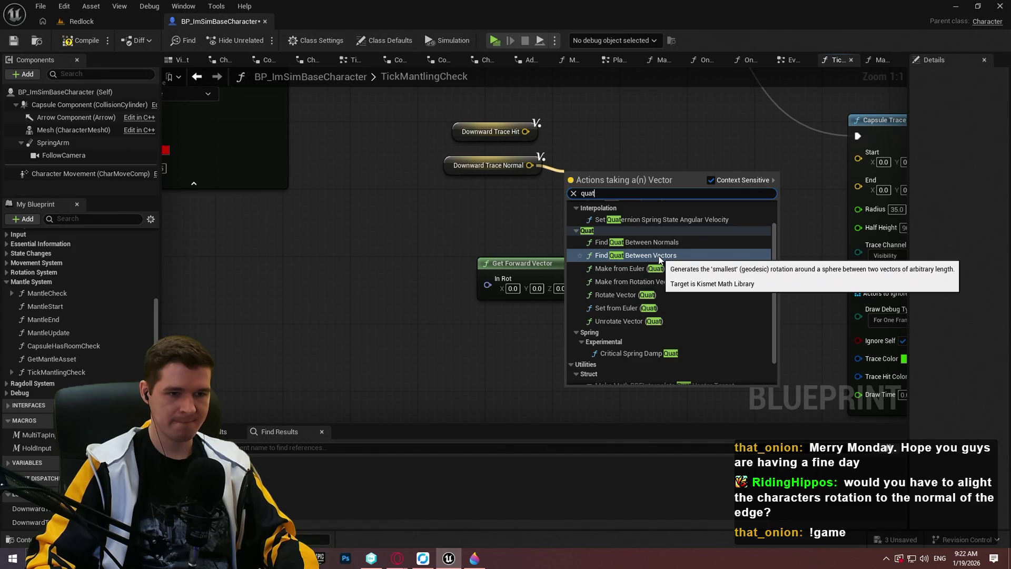
pyautogui.click(474, 558)
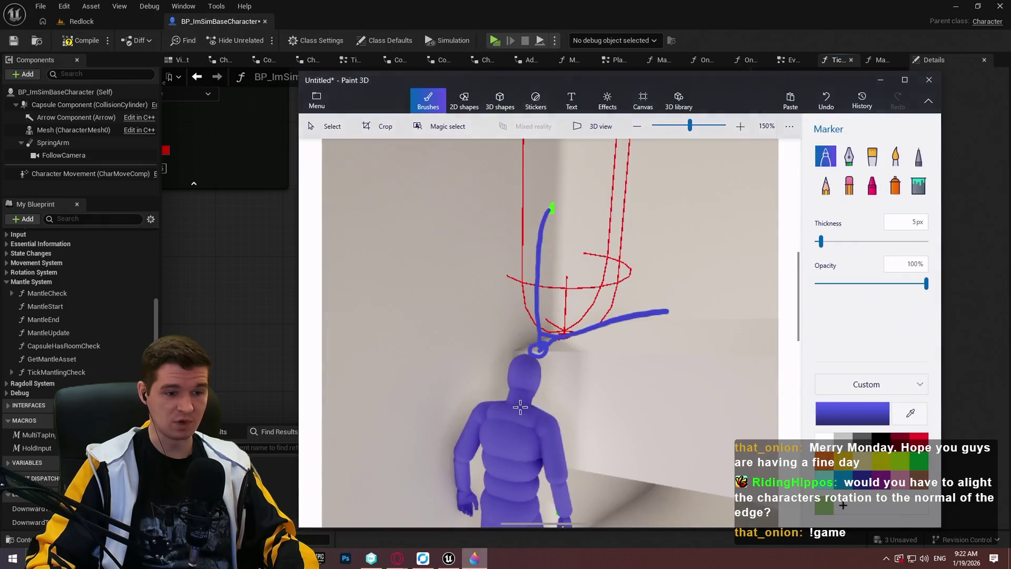
pyautogui.hotkey('alt', 'Tab')
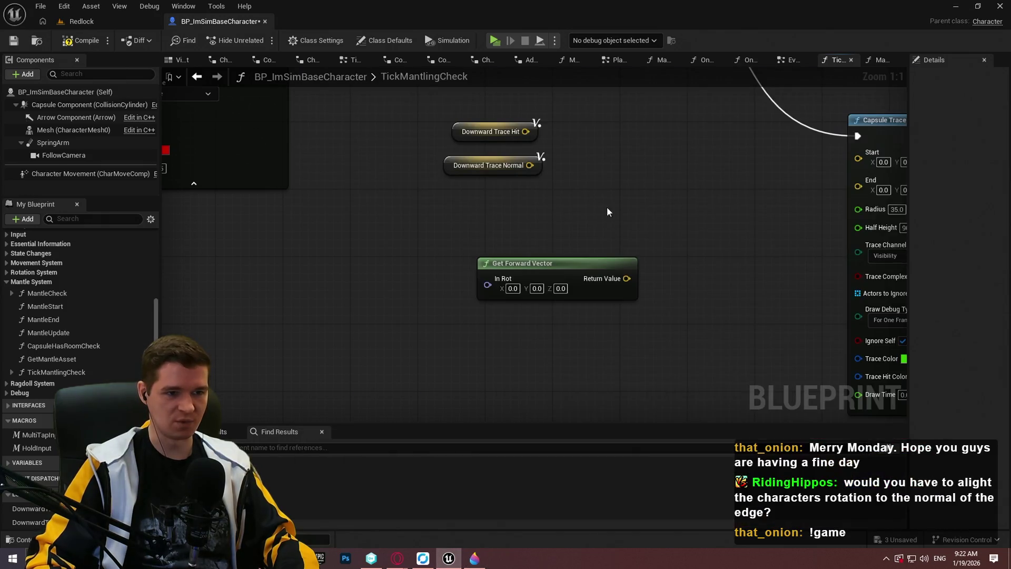
# - Add a To Quaternion (Vector) node fed by Downward Trace Normal and move the pair down-left
pyautogui.moveTo(523, 164); pyautogui.dragTo(630, 148)
pyautogui.write('quat')
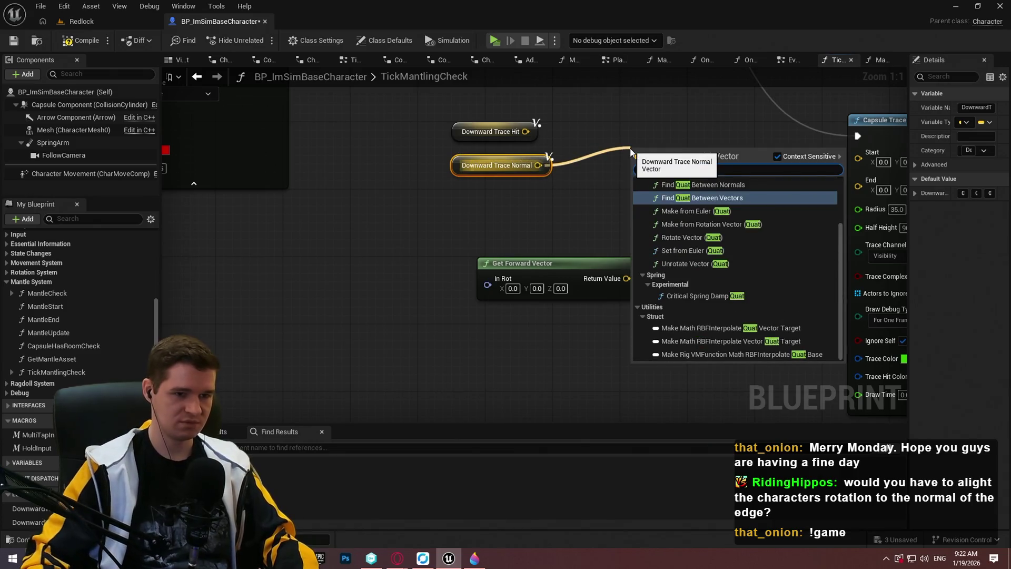
pyautogui.scroll(1, 698, 316)
pyautogui.scroll(1, 727, 304)
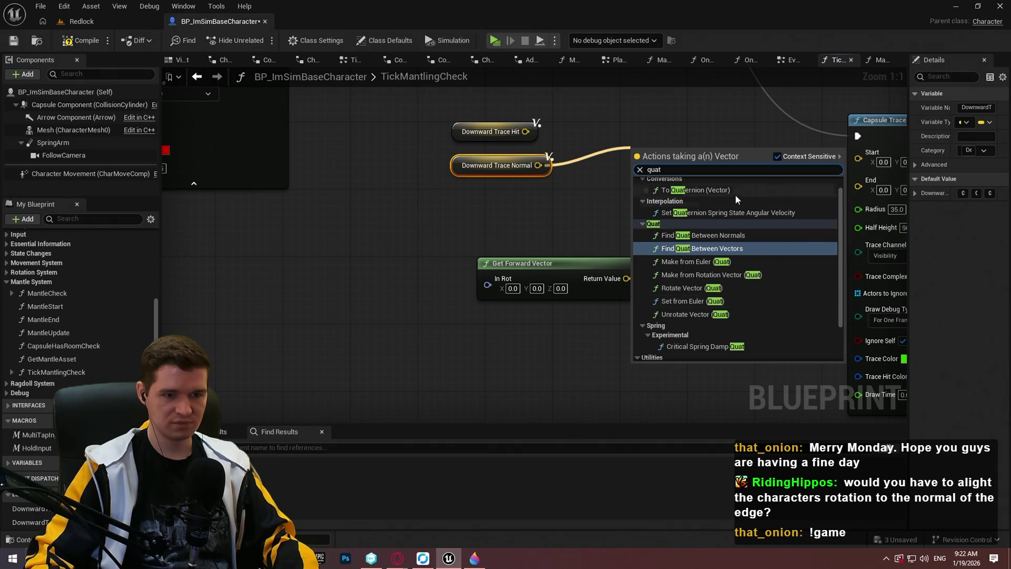
pyautogui.click(712, 187)
pyautogui.moveTo(669, 156); pyautogui.dragTo(603, 161)
pyautogui.moveTo(645, 196); pyautogui.dragTo(474, 158)
pyautogui.moveTo(589, 179); pyautogui.dragTo(513, 205)
pyautogui.click(618, 176)
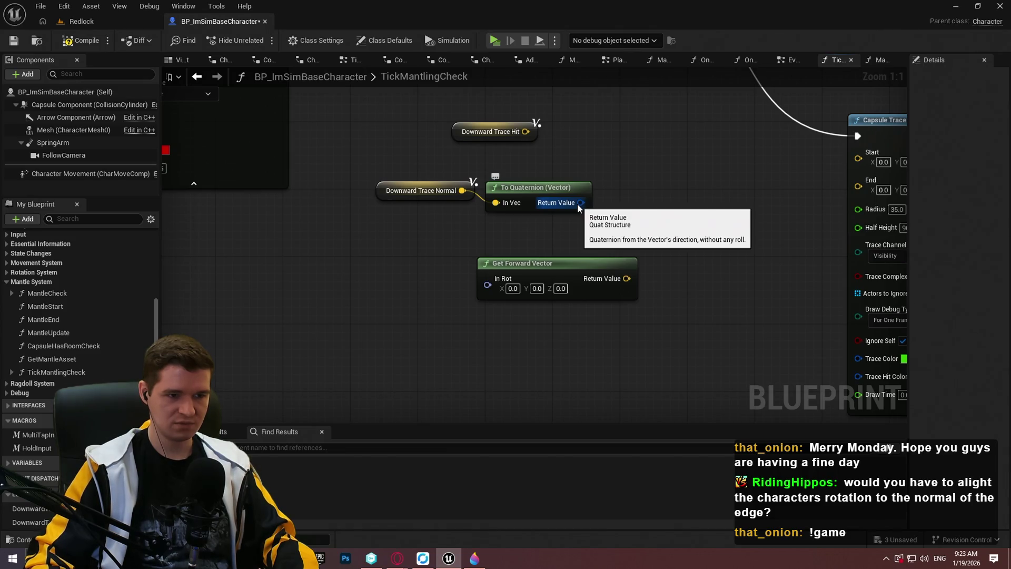
pyautogui.moveTo(467, 189)
pyautogui.mouseDown()
pyautogui.moveTo(506, 190)
pyautogui.moveTo(354, 291)
pyautogui.mouseUp()
# - Survey Capsule Trace By Channel, Branch and Return, then the To Quaternion conversion nodes
pyautogui.click(655, 212)
pyautogui.moveTo(655, 212); pyautogui.dragTo(255, 251)
pyautogui.click(507, 358)
pyautogui.click(410, 329)
pyautogui.scroll(-2, 530, 280)
pyautogui.scroll(2, 637, 215)
pyautogui.moveTo(402, 232)
pyautogui.mouseDown()
pyautogui.moveTo(637, 215)
pyautogui.moveTo(737, 184)
pyautogui.mouseUp()
pyautogui.moveTo(489, 284)
pyautogui.mouseDown()
pyautogui.moveTo(605, 223)
pyautogui.moveTo(514, 237)
pyautogui.moveTo(582, 379)
pyautogui.moveTo(524, 274)
pyautogui.mouseUp()
pyautogui.moveTo(614, 280)
pyautogui.mouseDown()
pyautogui.moveTo(728, 377)
pyautogui.moveTo(166, 258)
pyautogui.mouseUp()
pyautogui.moveTo(457, 237); pyautogui.dragTo(562, 233)
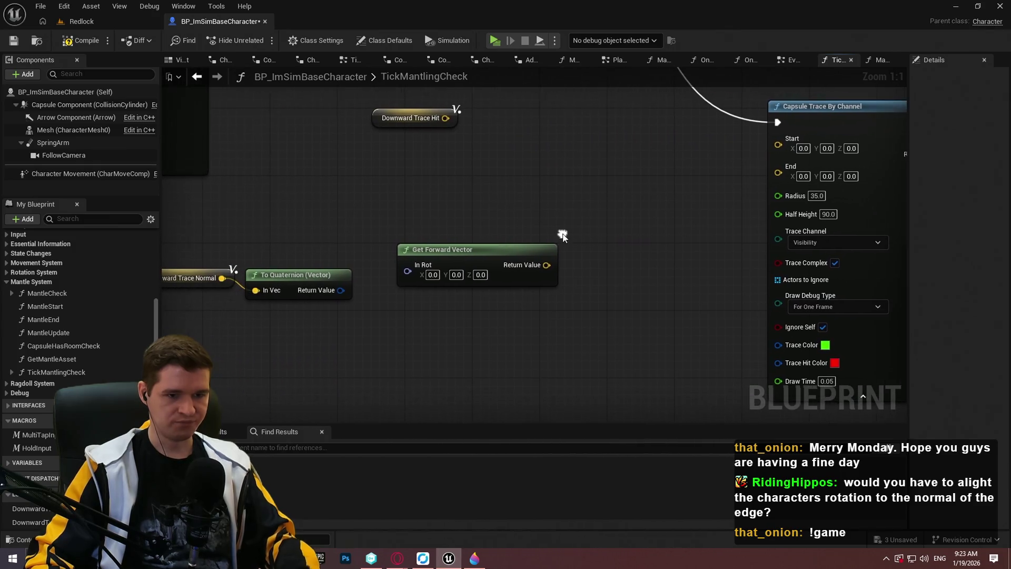
pyautogui.moveTo(473, 263); pyautogui.dragTo(644, 311)
# - Replace Get Forward Vector with a Vector Forward (Quat) node fed by To Quaternion
pyautogui.moveTo(506, 341)
pyautogui.mouseDown()
pyautogui.moveTo(596, 311)
pyautogui.moveTo(567, 320)
pyautogui.mouseUp()
pyautogui.moveTo(513, 336); pyautogui.dragTo(557, 353)
pyautogui.write('for')
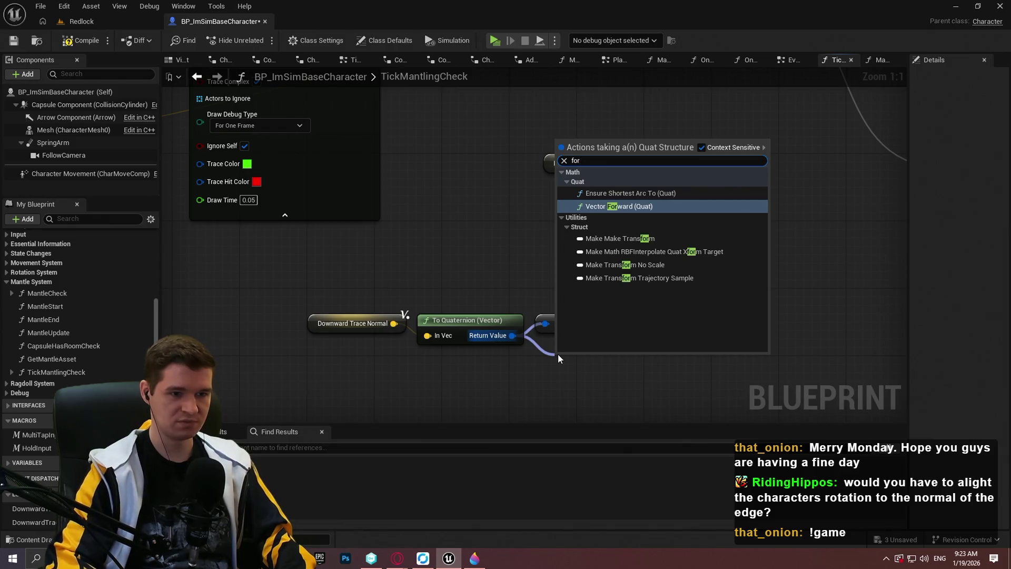
pyautogui.press('Return')
pyautogui.moveTo(690, 291); pyautogui.dragTo(557, 319)
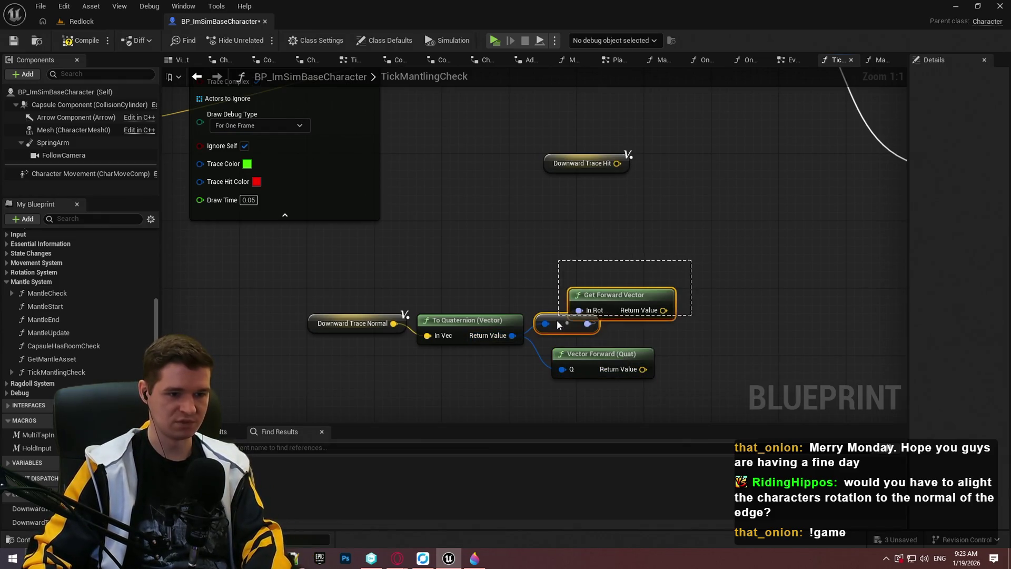
pyautogui.press('Delete')
pyautogui.moveTo(571, 356); pyautogui.dragTo(553, 322)
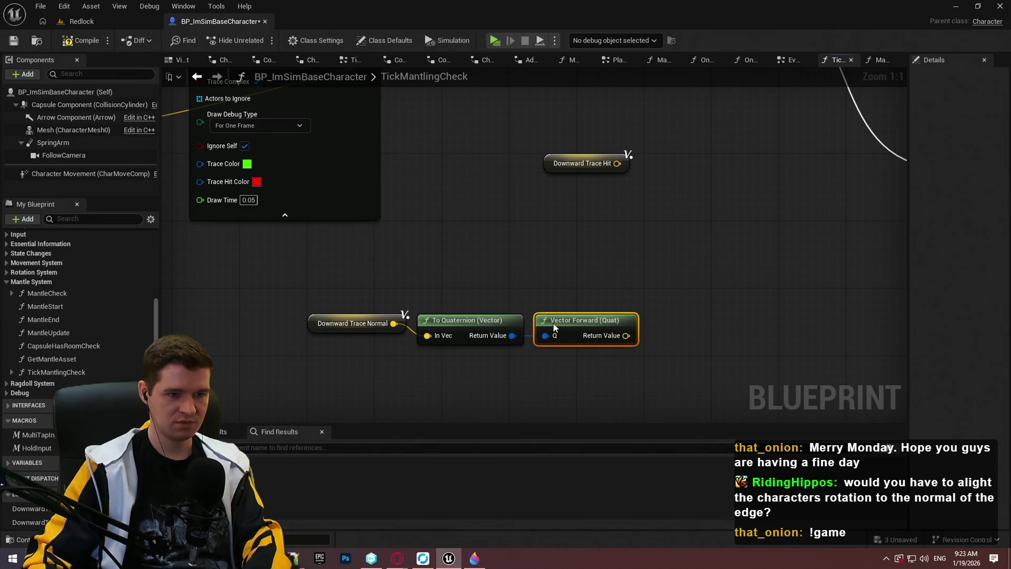
# - Multiply the forward vector by an integer 20
pyautogui.moveTo(626, 336); pyautogui.dragTo(687, 345)
pyautogui.write('make array')
pyautogui.click(713, 382)
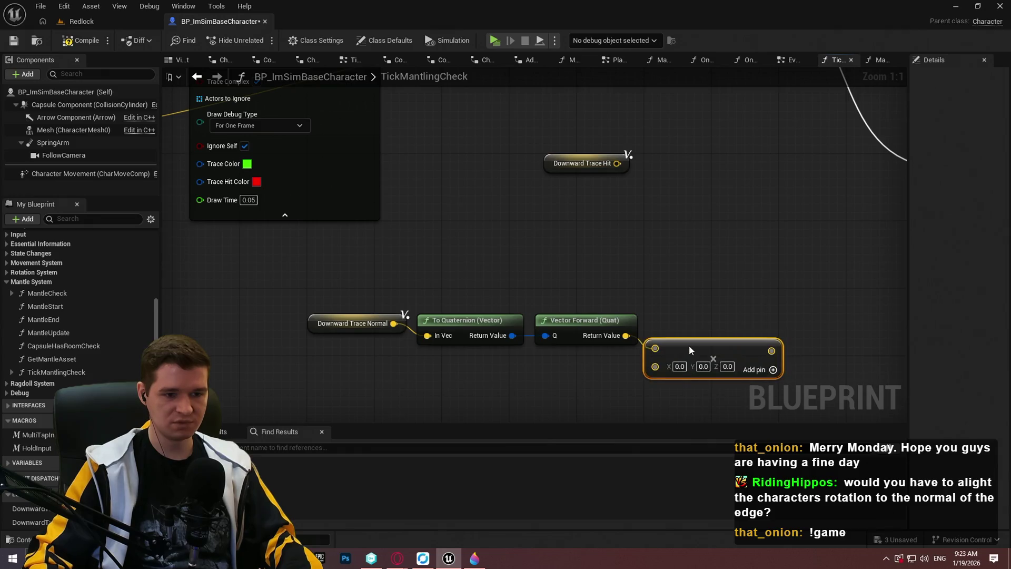
pyautogui.rightClick(665, 368)
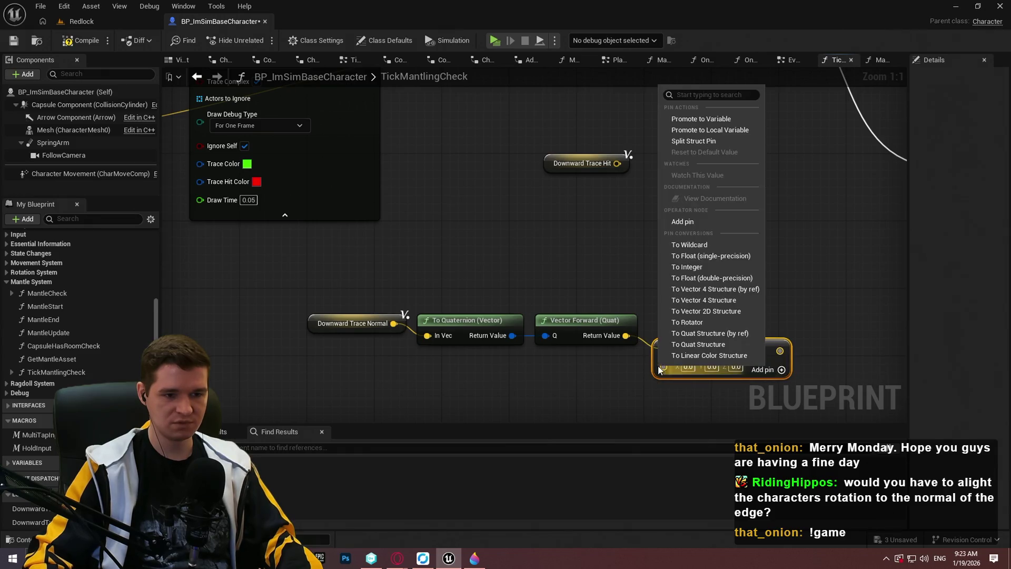
pyautogui.click(696, 267)
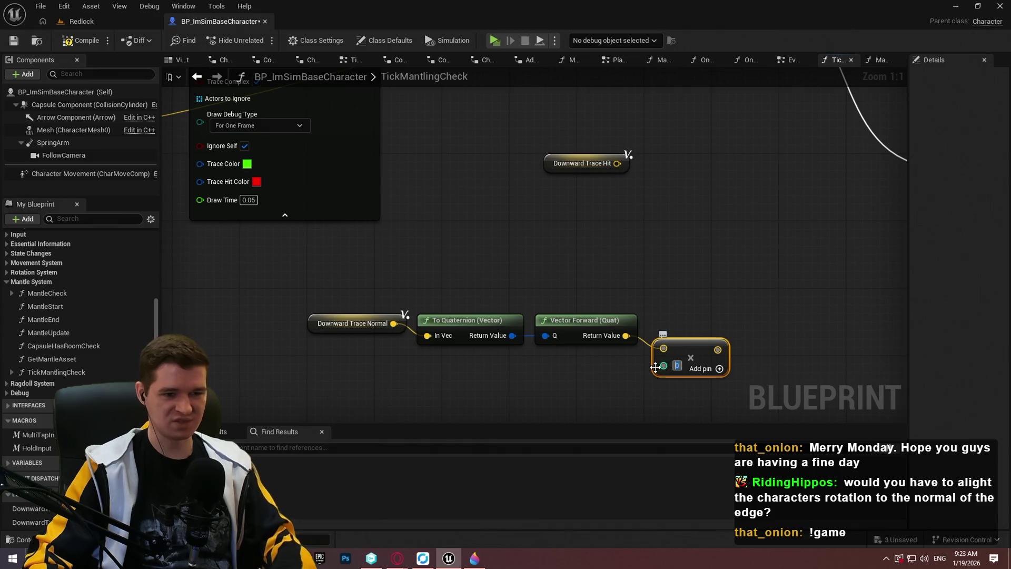
pyautogui.click(677, 367)
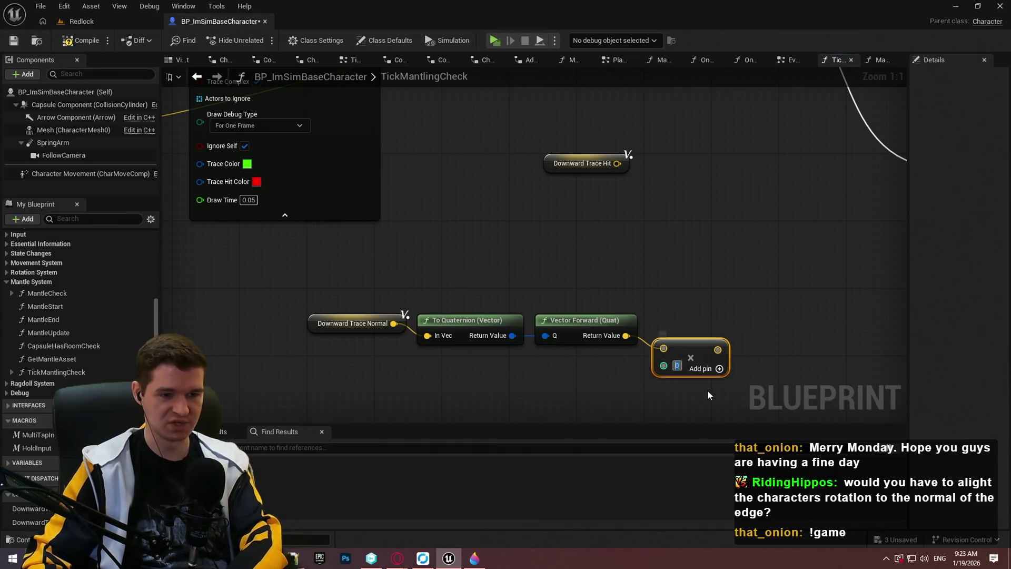
pyautogui.write('20')
pyautogui.press('Return')
pyautogui.scroll(-2, 632, 306)
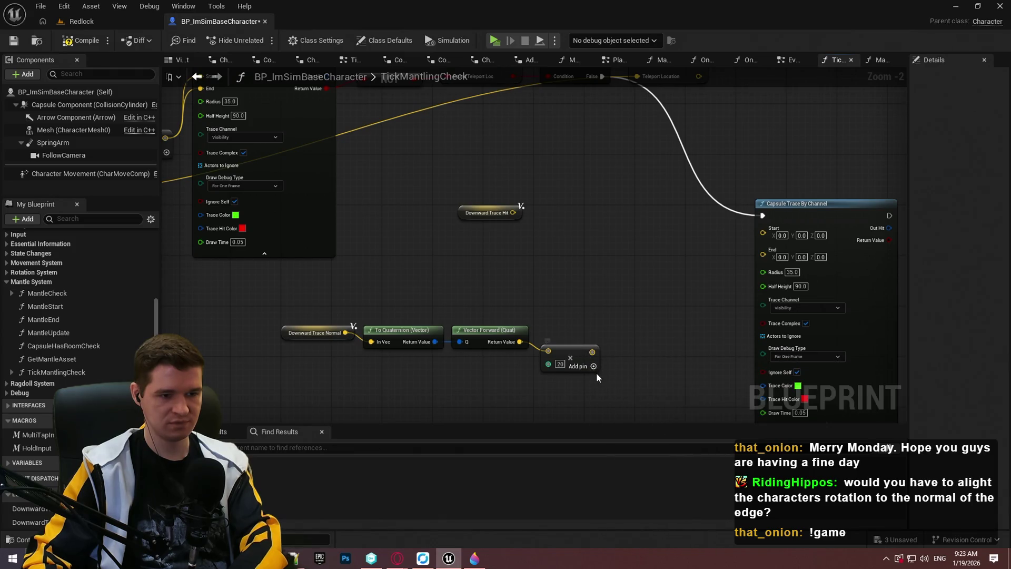
# - Paste an Add node summing the scaled forward vector with Downward Trace Hit
pyautogui.moveTo(592, 351); pyautogui.dragTo(622, 329)
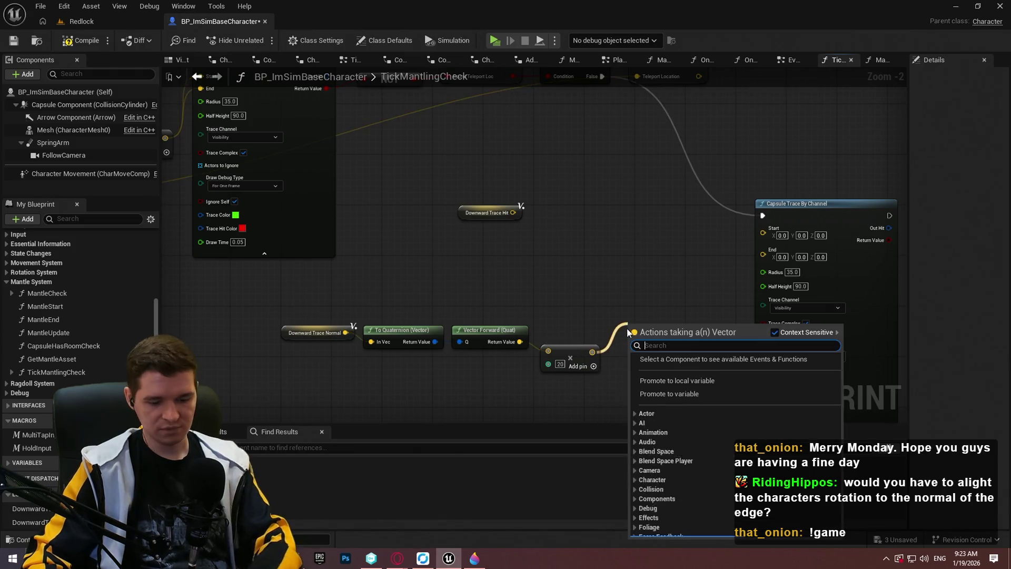
pyautogui.press('Escape')
pyautogui.hotkey('ctrl', 'v')
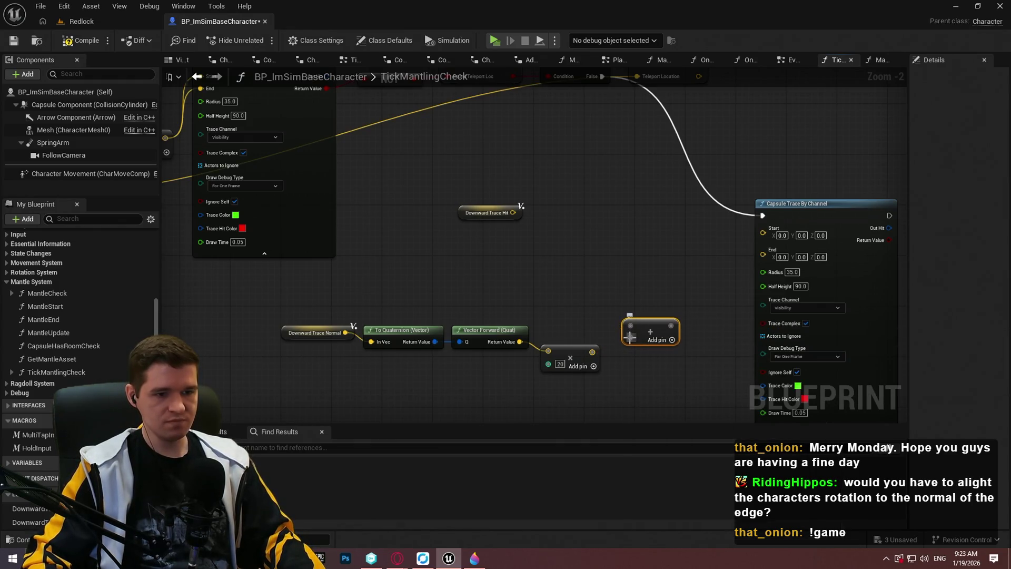
pyautogui.moveTo(631, 338)
pyautogui.mouseDown()
pyautogui.moveTo(592, 352)
pyautogui.moveTo(495, 207)
pyautogui.moveTo(584, 315)
pyautogui.mouseUp()
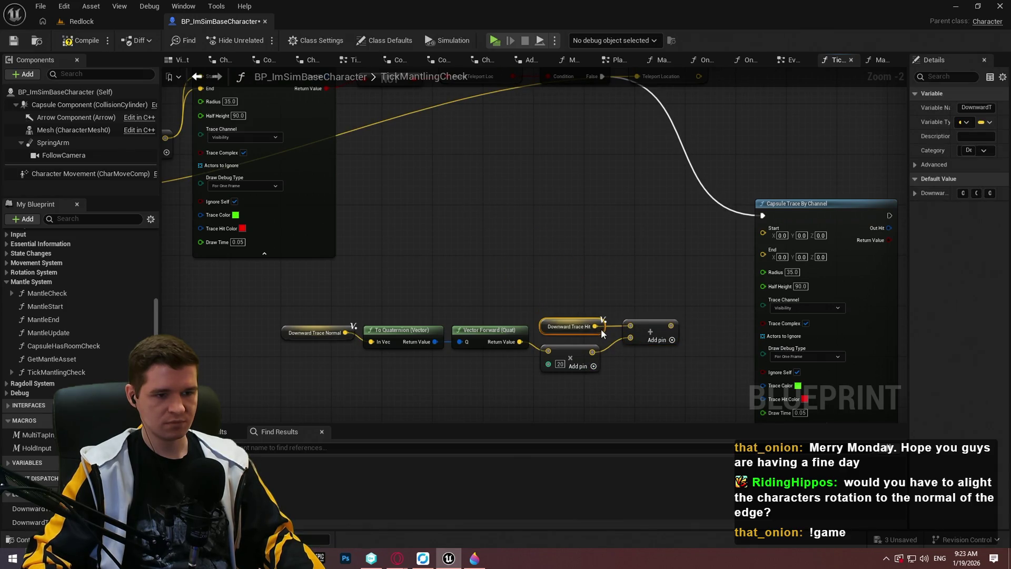
pyautogui.moveTo(599, 313); pyautogui.dragTo(598, 319)
pyautogui.click(655, 322)
# - Wire the sum into Capsule Trace By Channel's Start and End pins
pyautogui.moveTo(672, 325); pyautogui.dragTo(769, 232)
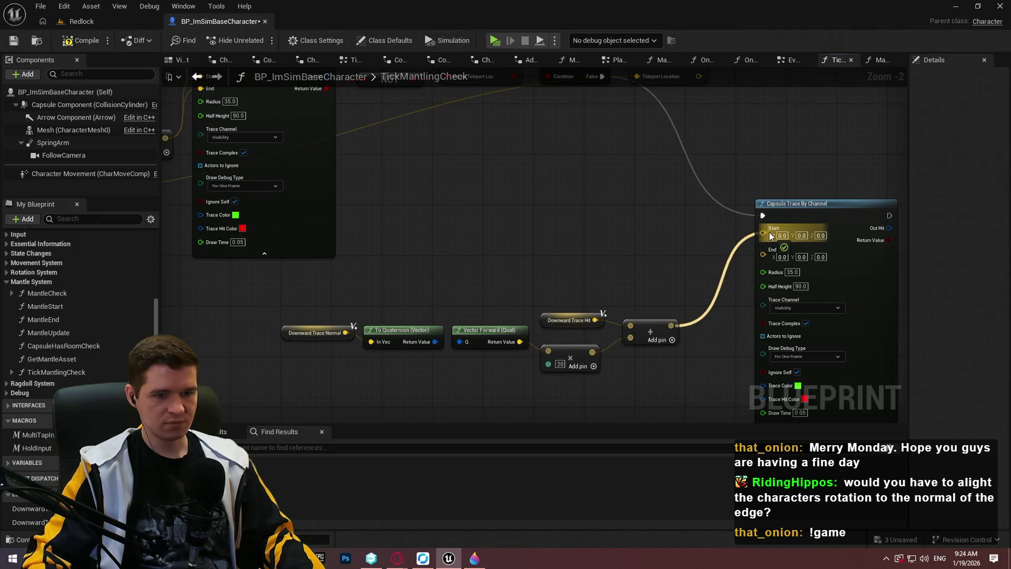
pyautogui.moveTo(621, 250)
pyautogui.mouseDown()
pyautogui.moveTo(830, 324)
pyautogui.moveTo(537, 257)
pyautogui.mouseUp()
pyautogui.moveTo(678, 252); pyautogui.dragTo(595, 327)
pyautogui.moveTo(590, 334); pyautogui.dragTo(589, 334)
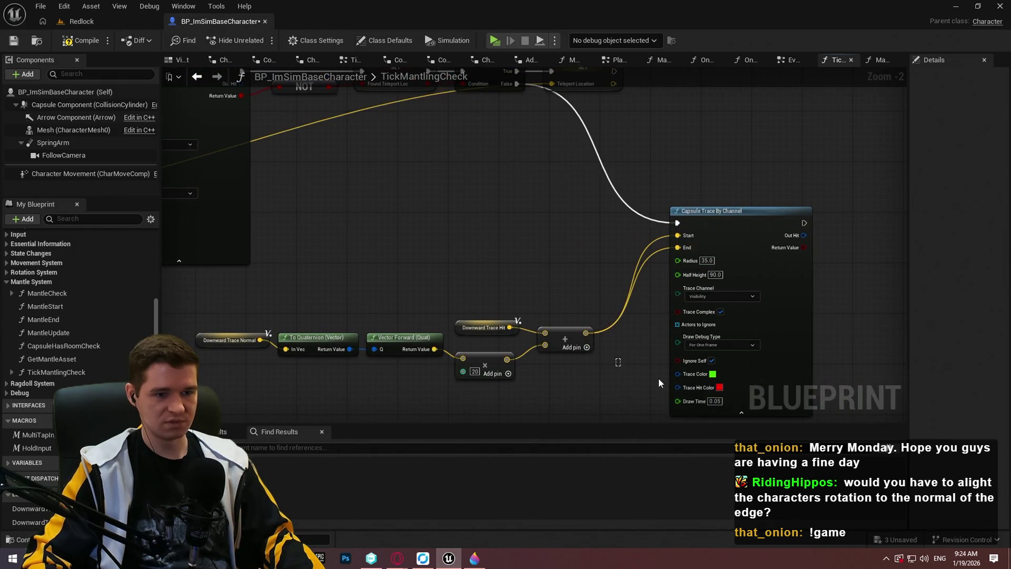
pyautogui.moveTo(655, 375); pyautogui.dragTo(630, 333)
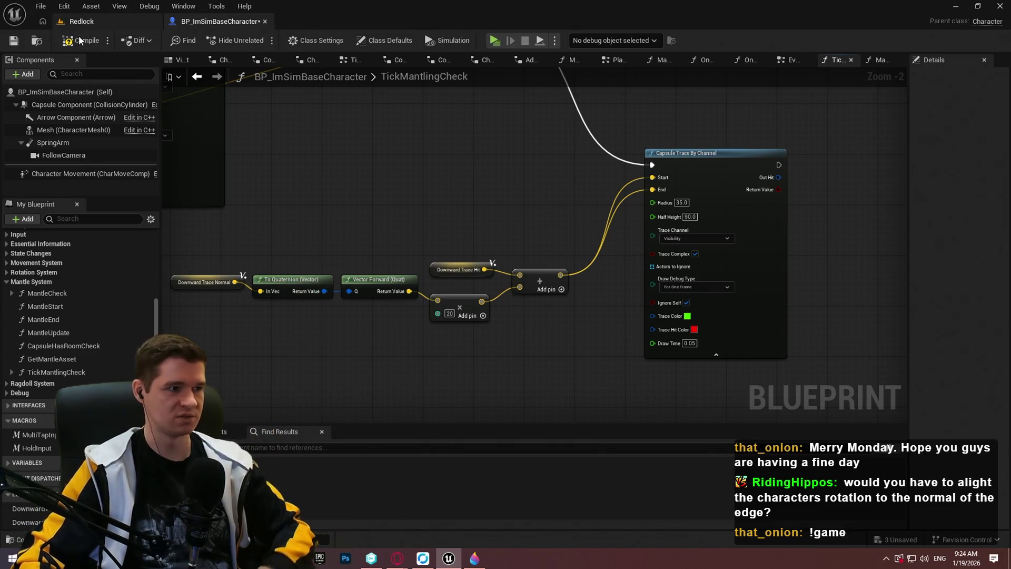
# - Start a Play From Here session at the wall in the Redlock level
pyautogui.click(111, 24)
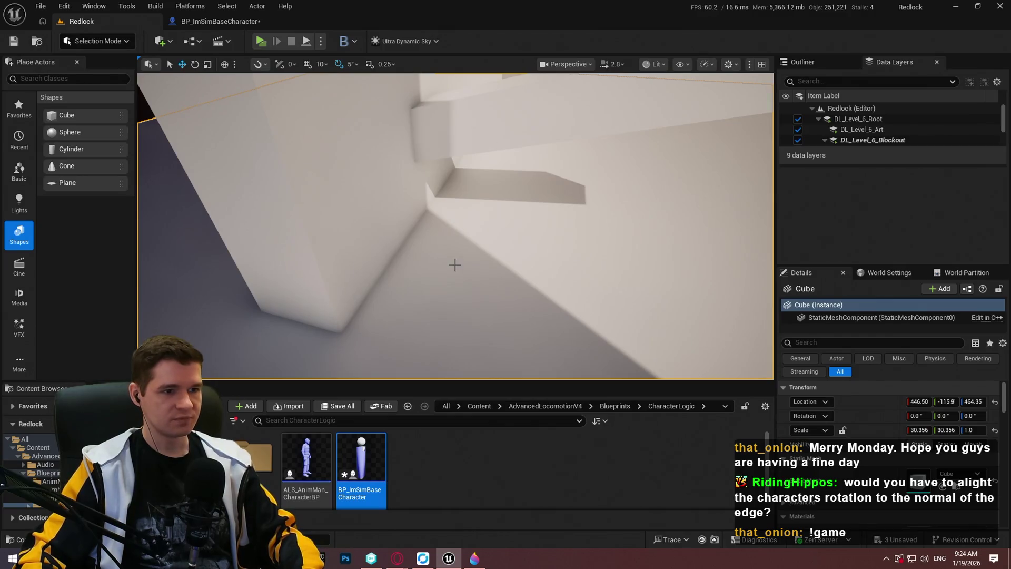
pyautogui.rightClick(454, 261)
pyautogui.click(503, 537)
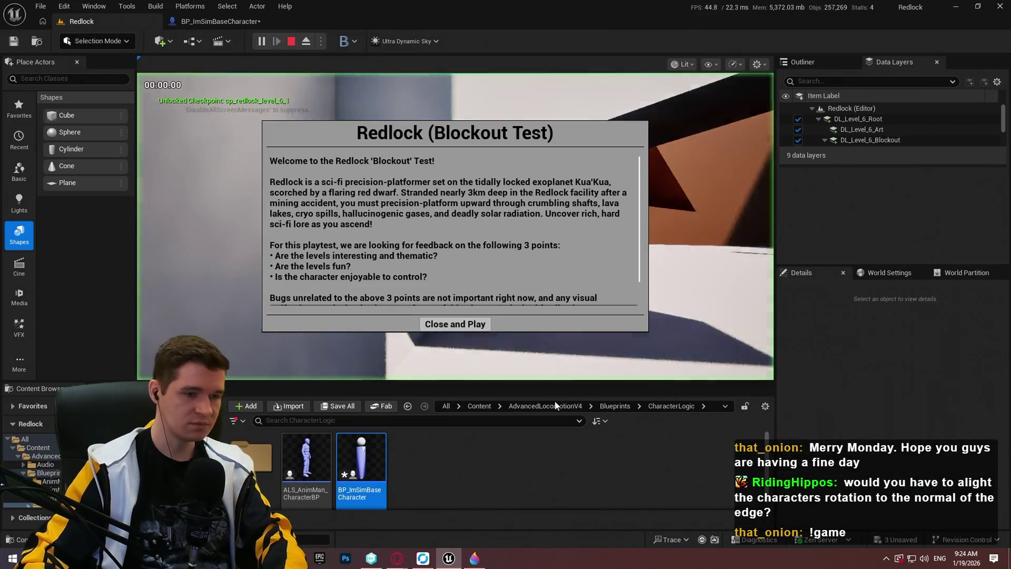
pyautogui.click(456, 326)
# - Walk the character along the wall into the corner to mantle, then end the session
pyautogui.press('F11')
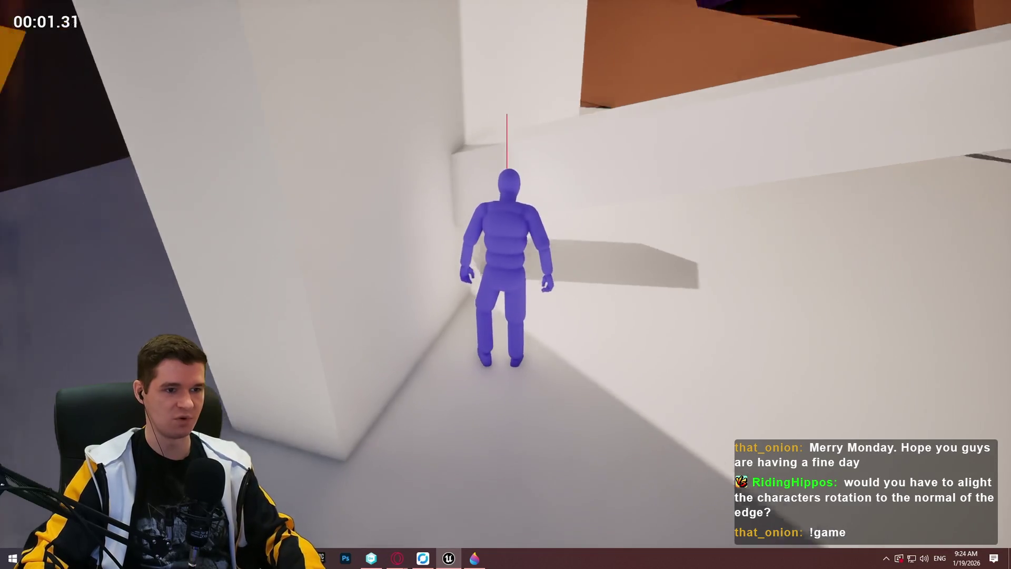
pyautogui.press('s')
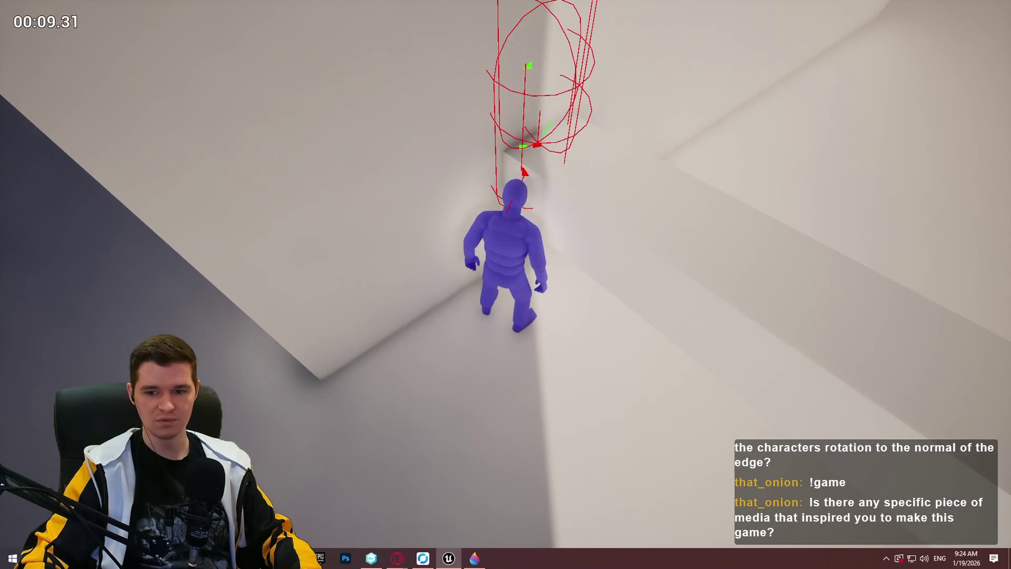
pyautogui.press('s')
pyautogui.press('w')
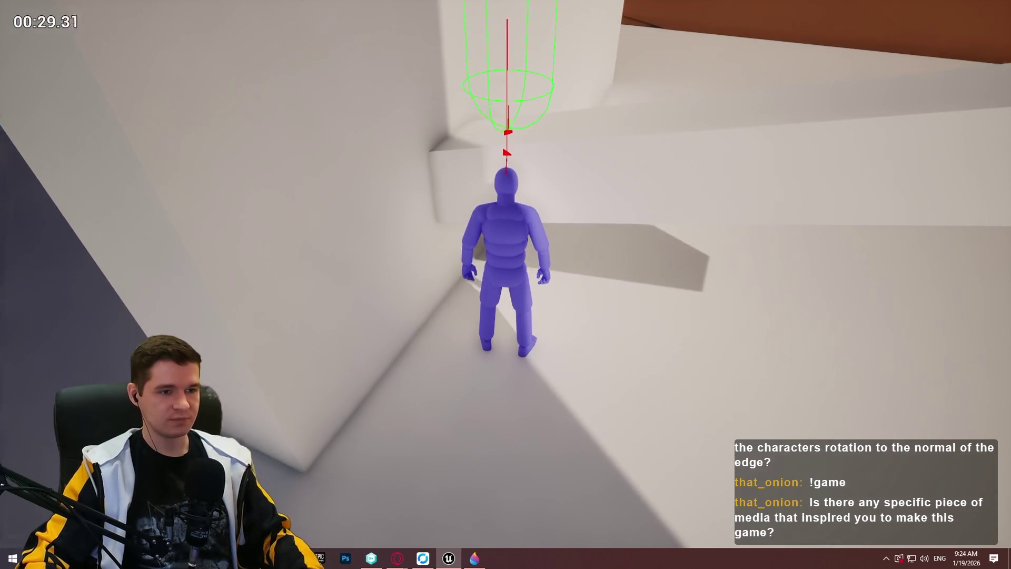
pyautogui.press('w')
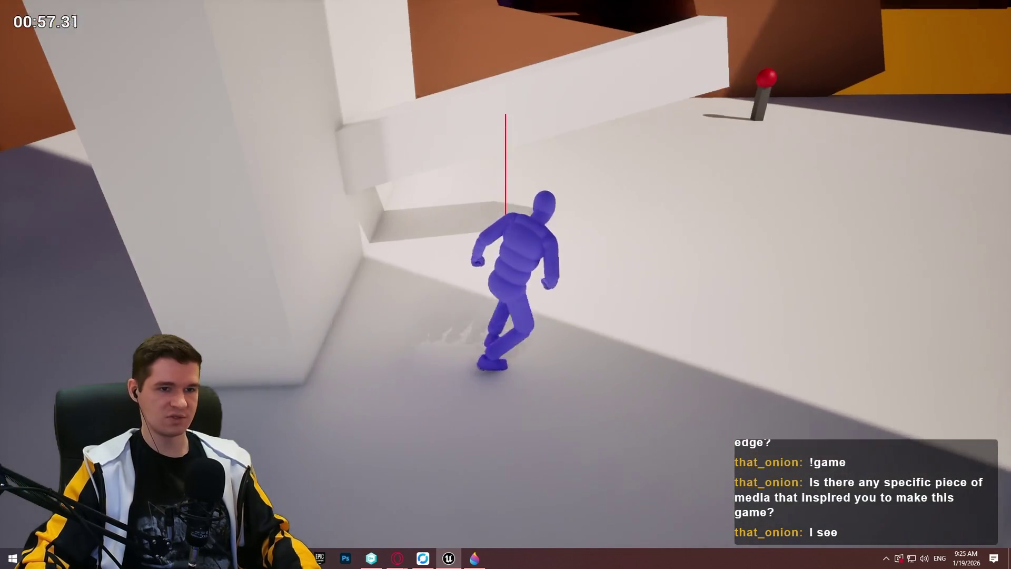
pyautogui.press('Escape')
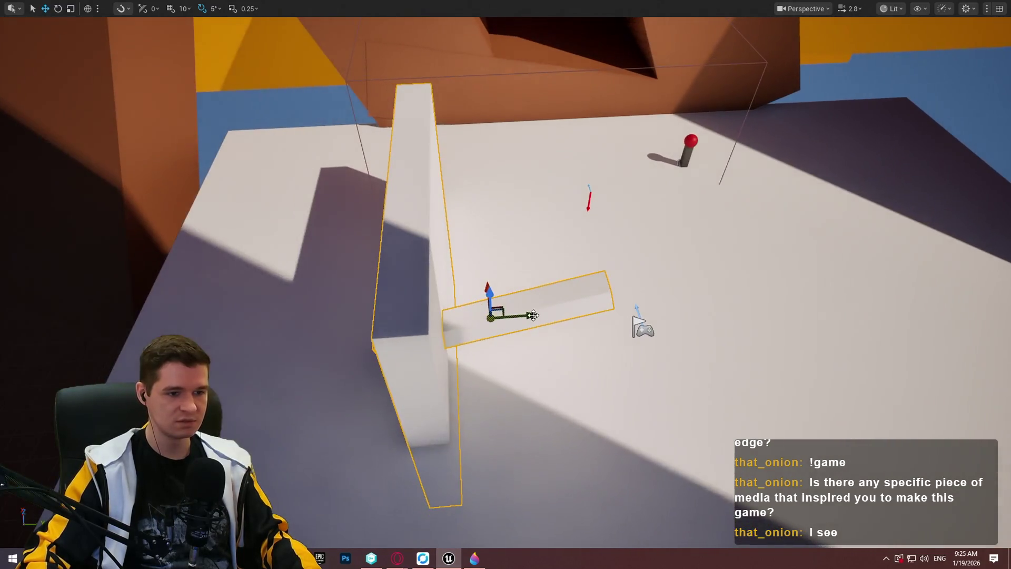
# - Alt-drag a copy of the wall aside and rotate it a few degrees
pyautogui.moveTo(534, 316)
pyautogui.mouseDown()
pyautogui.moveTo(890, 313)
pyautogui.moveTo(858, 347)
pyautogui.moveTo(880, 358)
pyautogui.mouseUp()
pyautogui.press('e')
pyautogui.moveTo(832, 323); pyautogui.dragTo(842, 326)
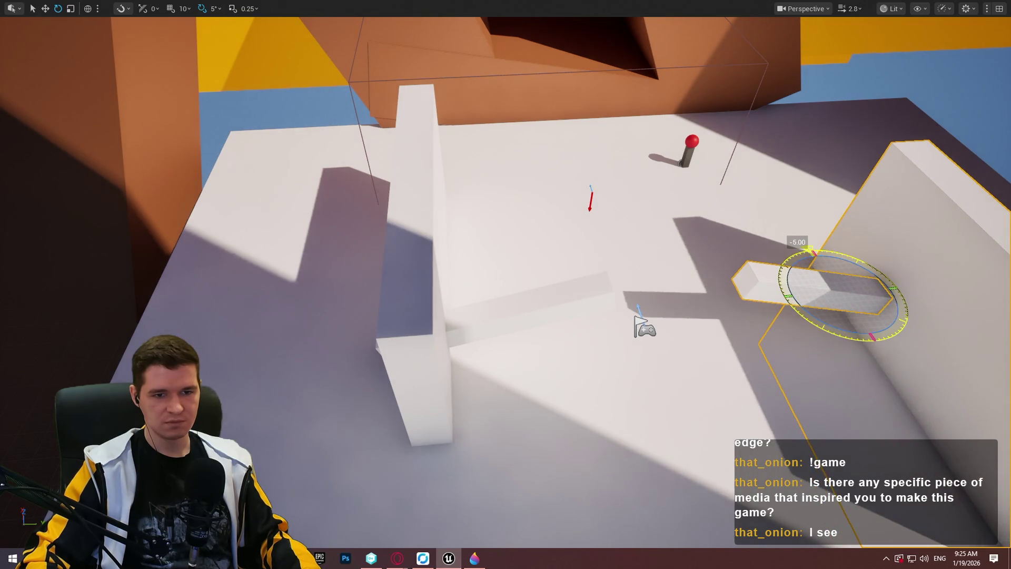
pyautogui.press('f')
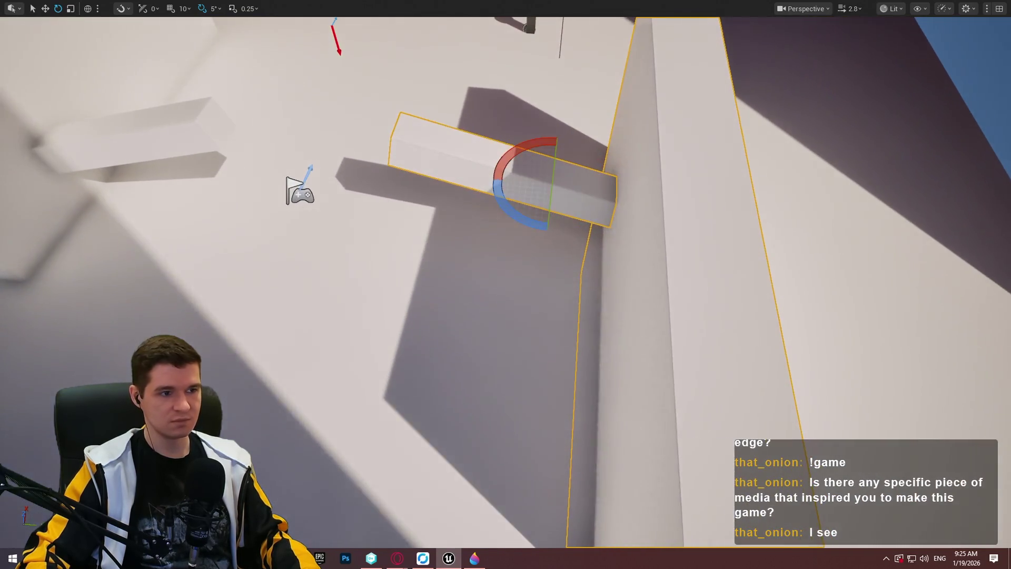
# - Play from the rotated wall, mantle the corner and the angled wall, then stop playing
pyautogui.rightClick(375, 30)
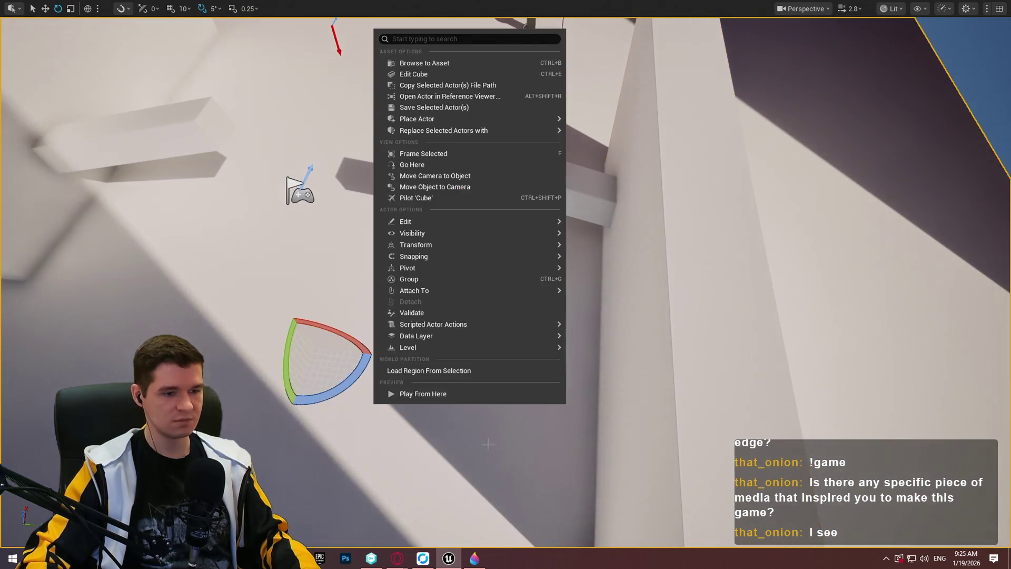
pyautogui.click(478, 395)
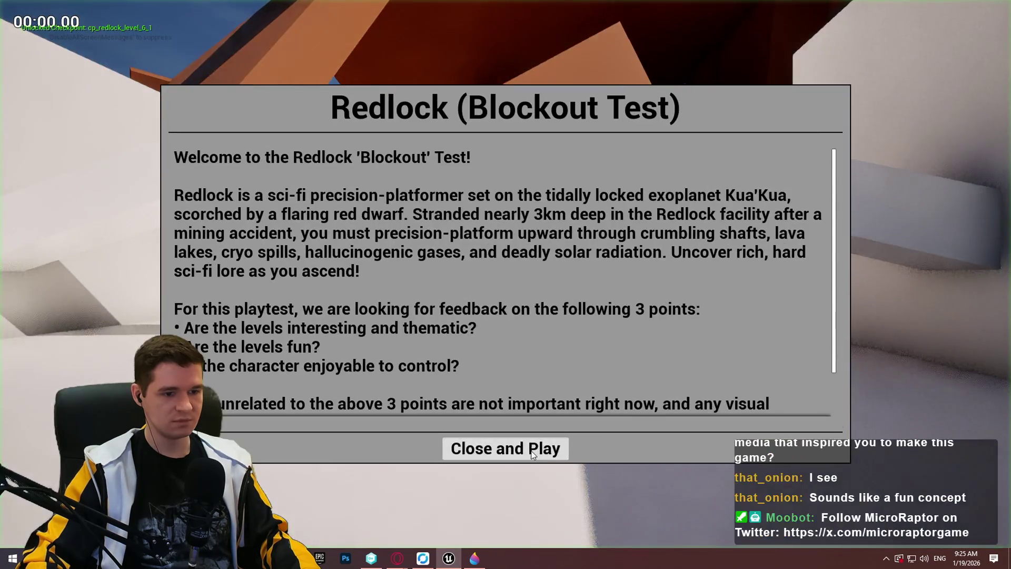
pyautogui.click(506, 447)
pyautogui.press('w')
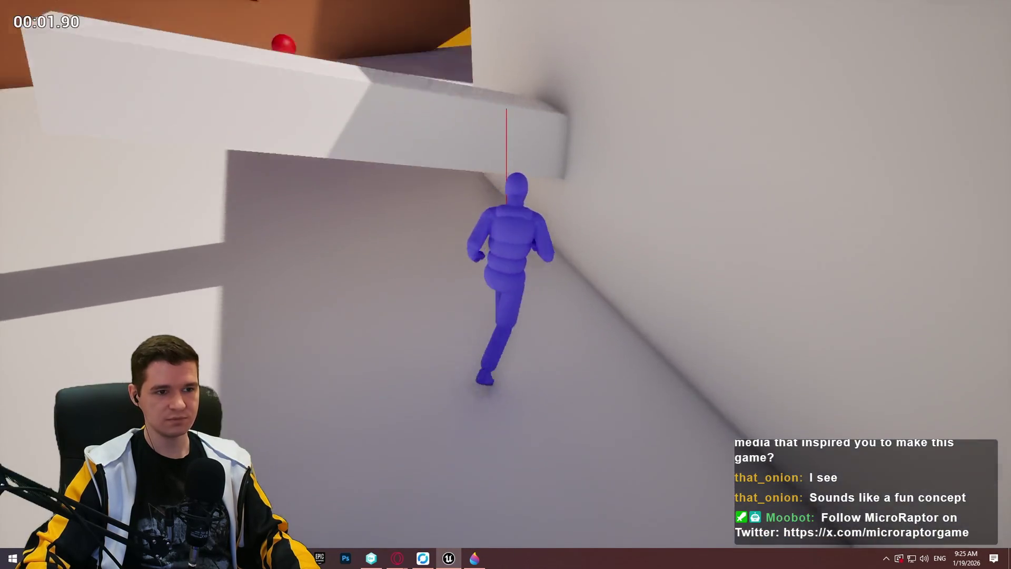
pyautogui.press('space')
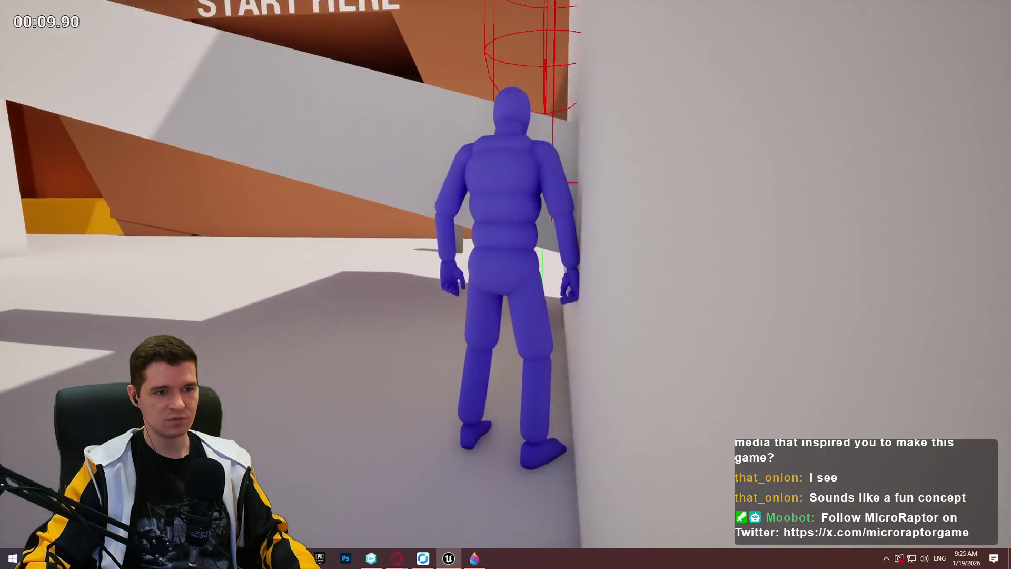
pyautogui.press('w')
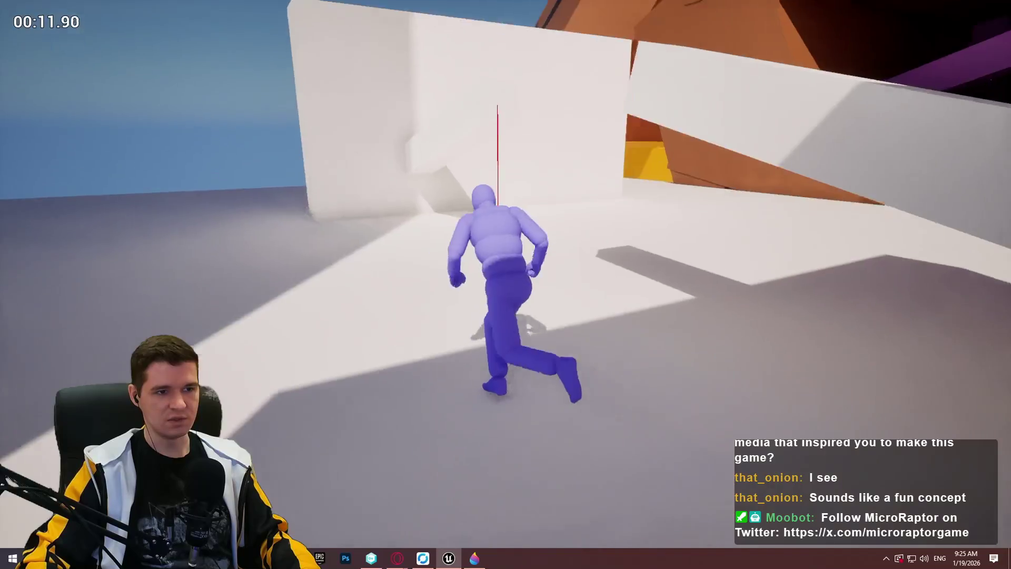
pyautogui.press('space')
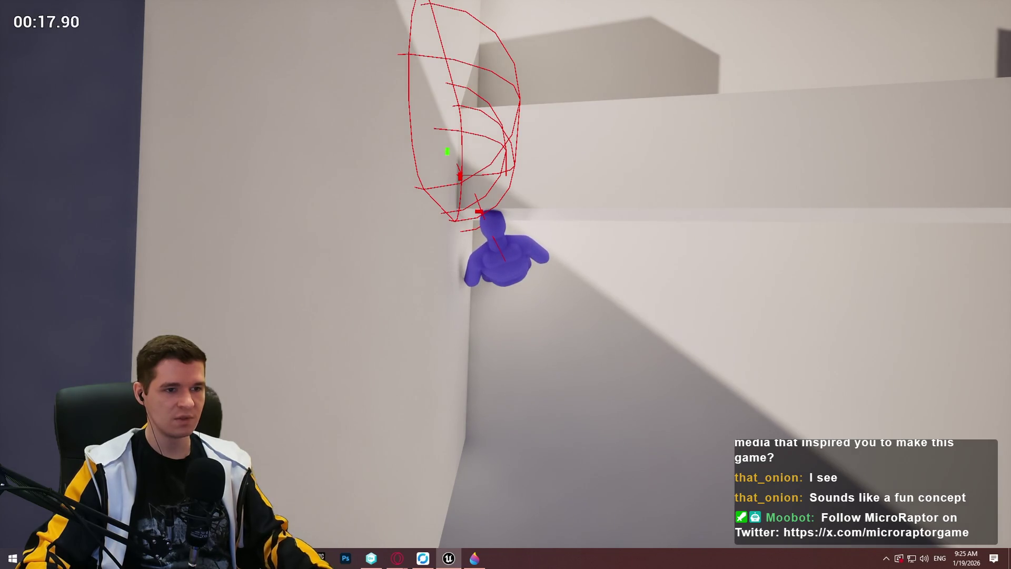
pyautogui.press('Escape')
pyautogui.press('F11')
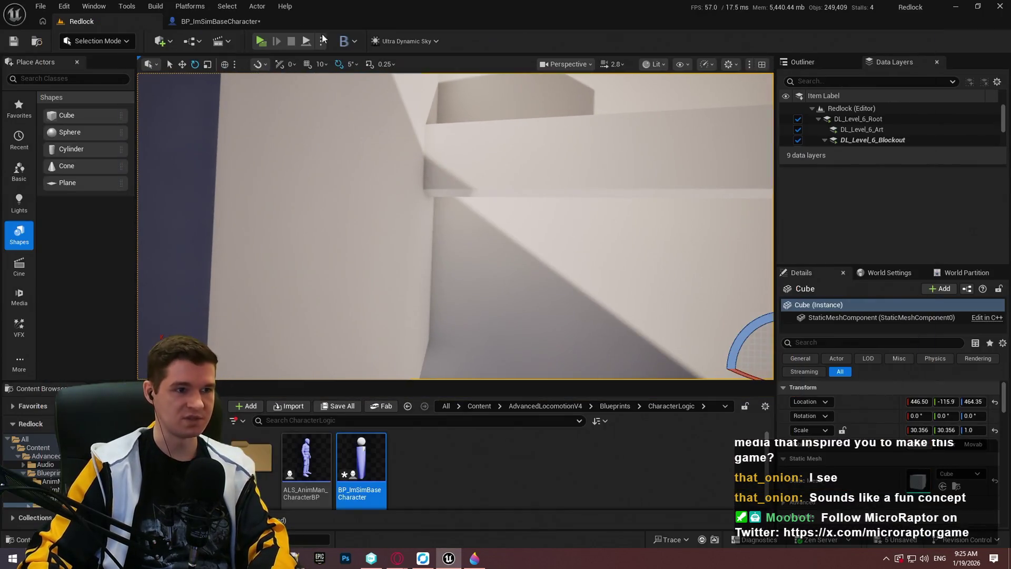
pyautogui.click(222, 21)
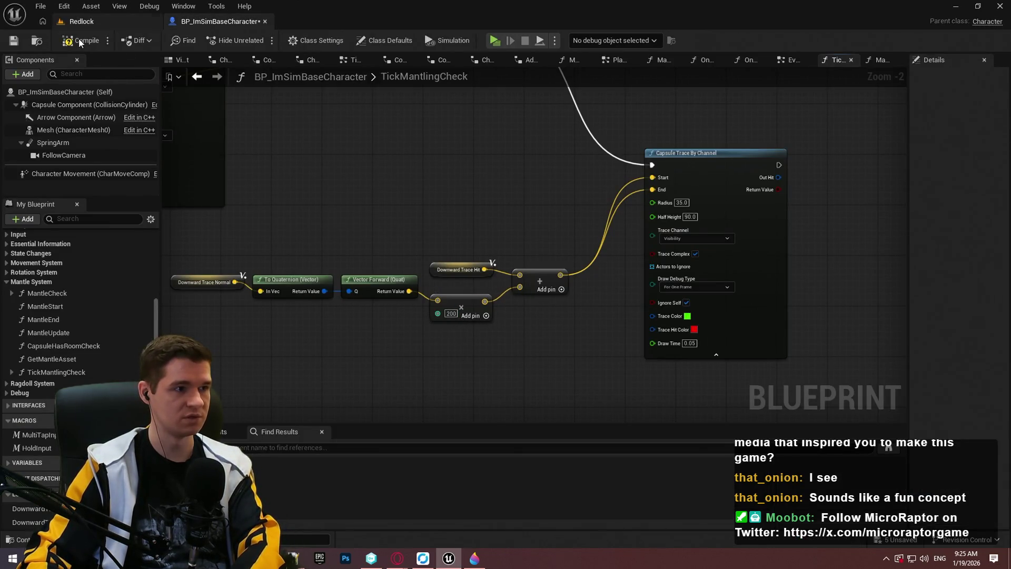
# - Play from the wall in the Redlock level in fullscreen with F11
pyautogui.click(100, 24)
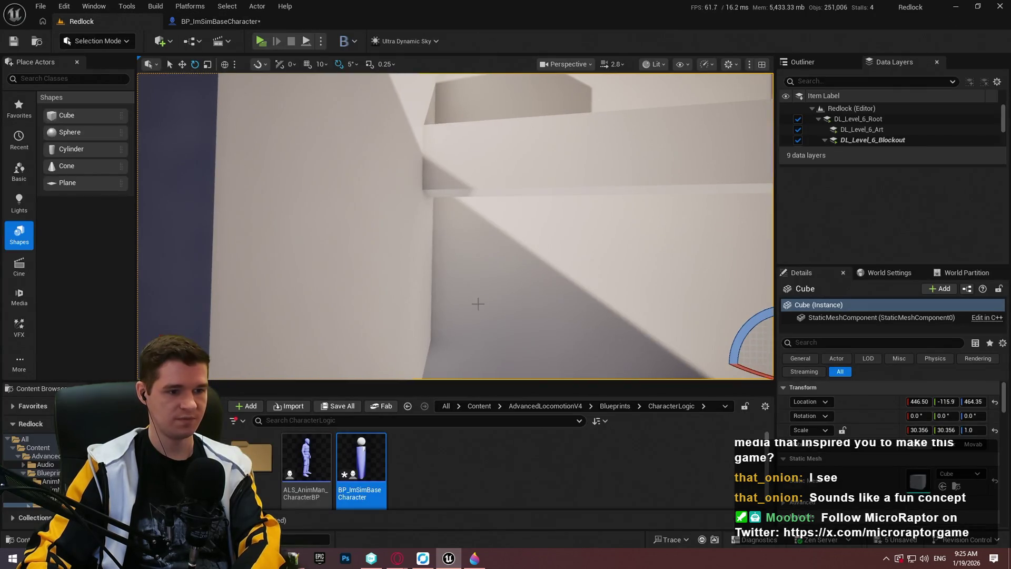
pyautogui.rightClick(479, 305)
pyautogui.click(543, 537)
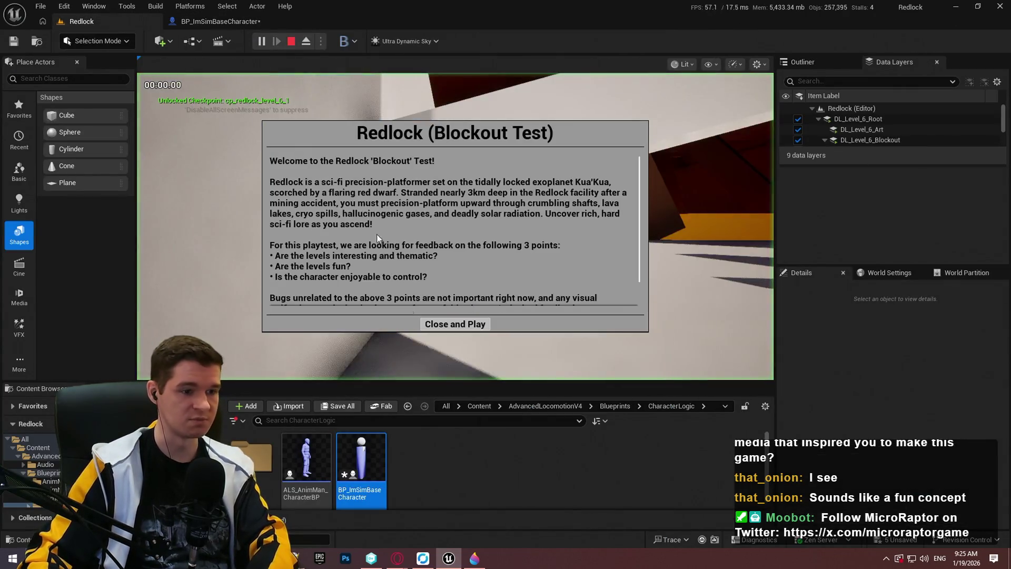
pyautogui.press('F11')
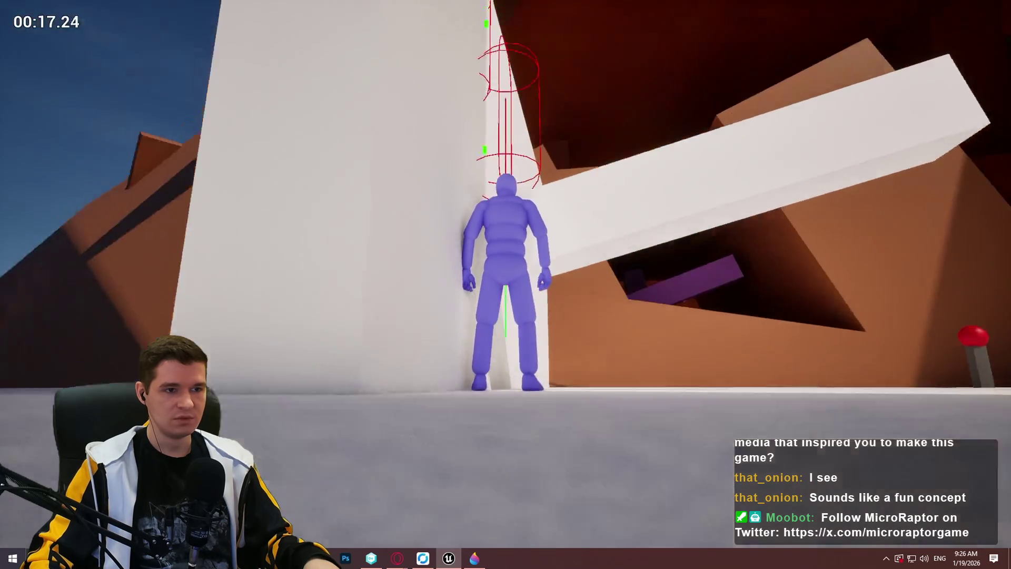
# - Walk the character against the white wall and capture the red capsule trace in Lightshot
pyautogui.press('w')
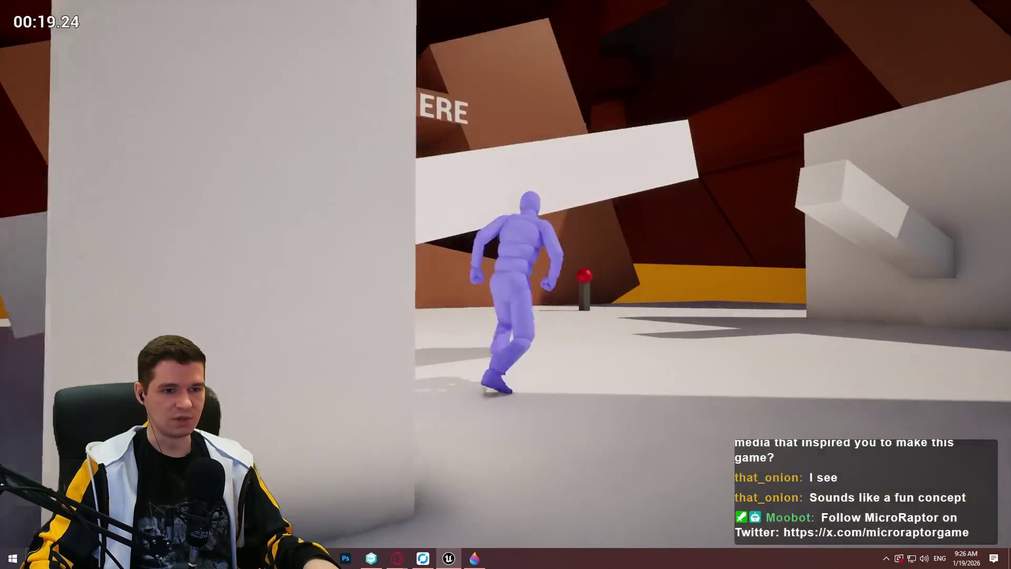
pyautogui.press('d')
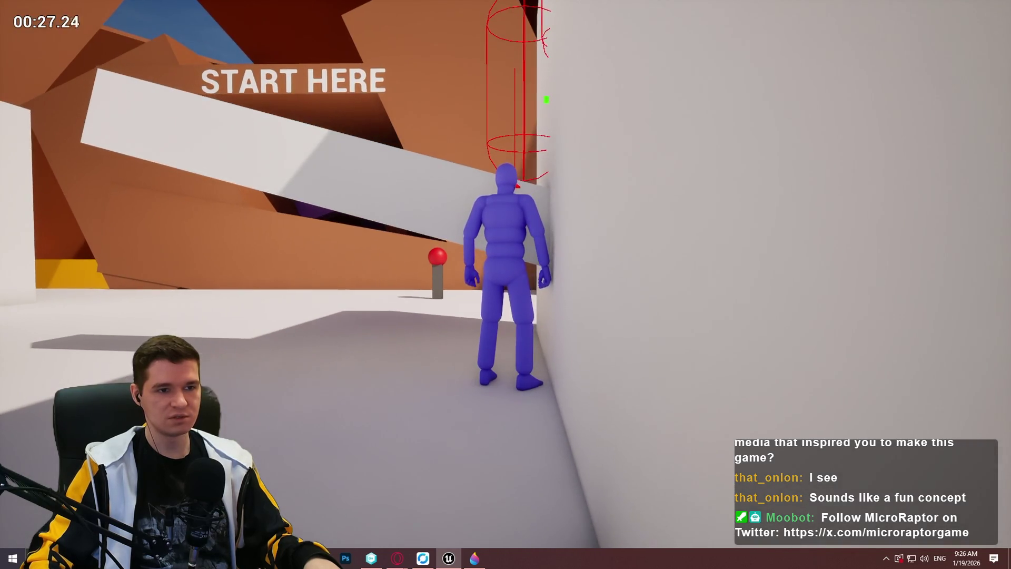
pyautogui.press('Print')
pyautogui.moveTo(339, 6); pyautogui.dragTo(747, 318)
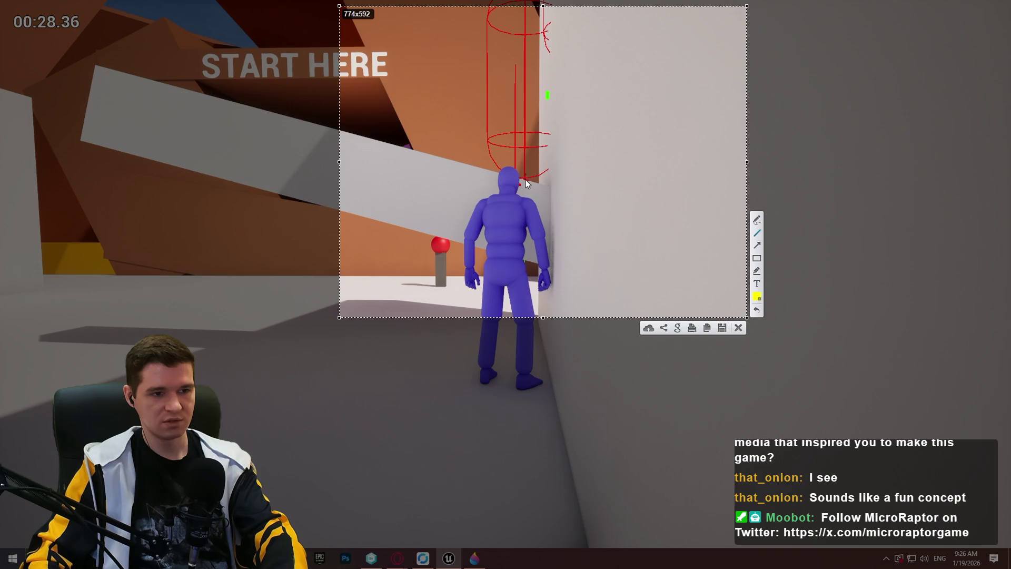
pyautogui.moveTo(523, 182); pyautogui.dragTo(558, 47)
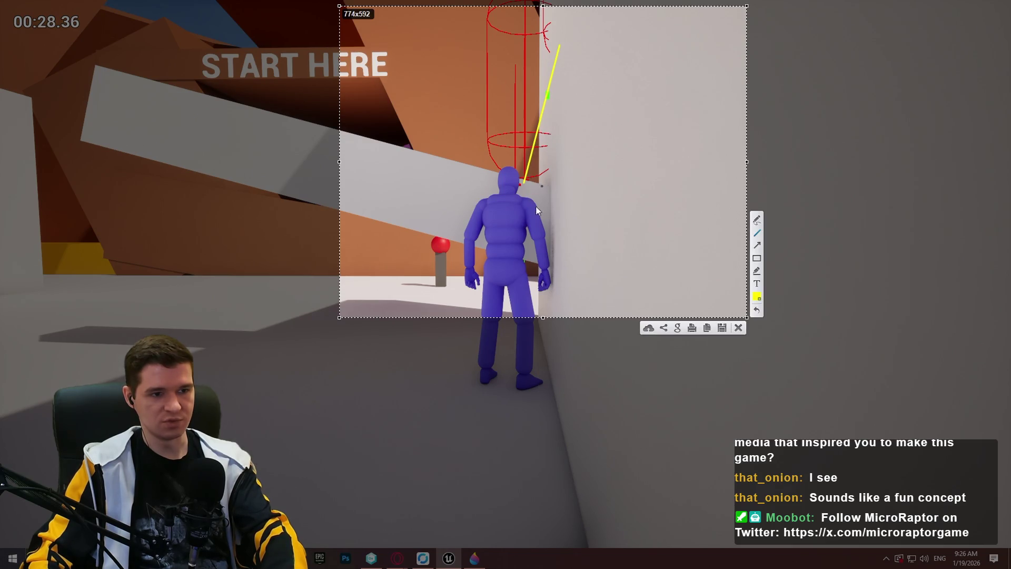
pyautogui.click(738, 328)
pyautogui.press('F11')
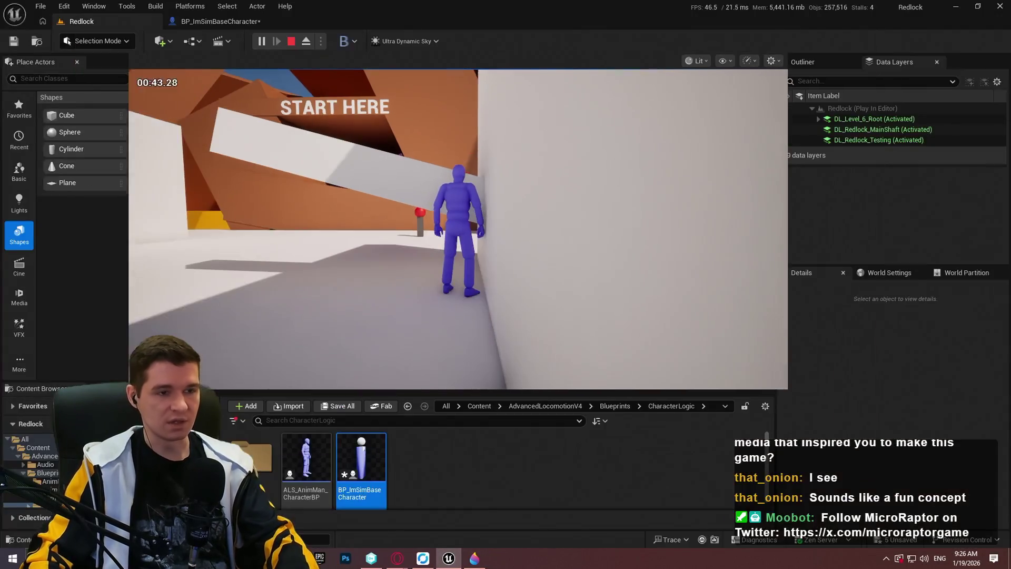
# - Change the capsule trace multiplier in the character Blueprint from -200 to -100
pyautogui.click(213, 21)
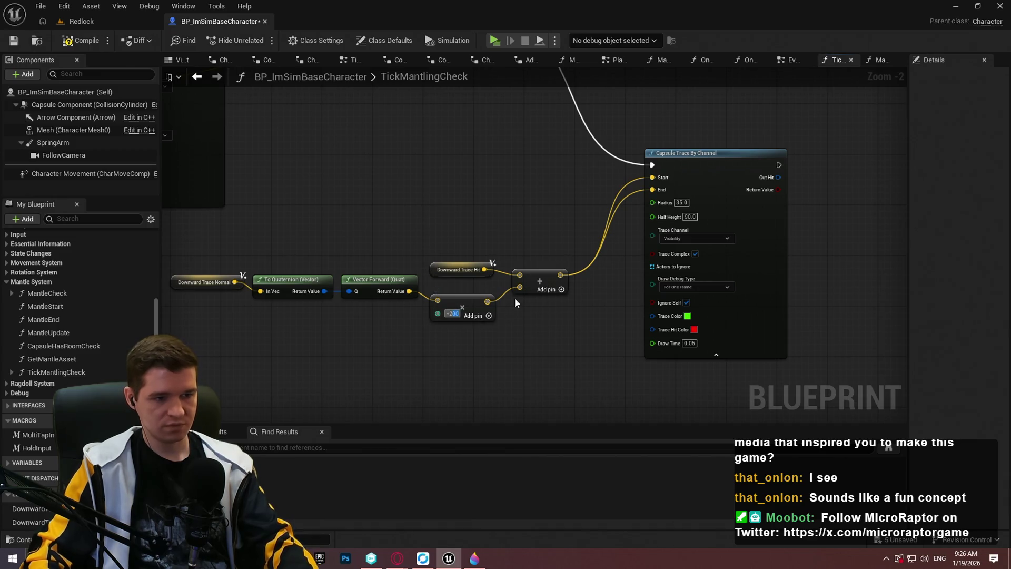
pyautogui.write('-100')
pyautogui.press('Return')
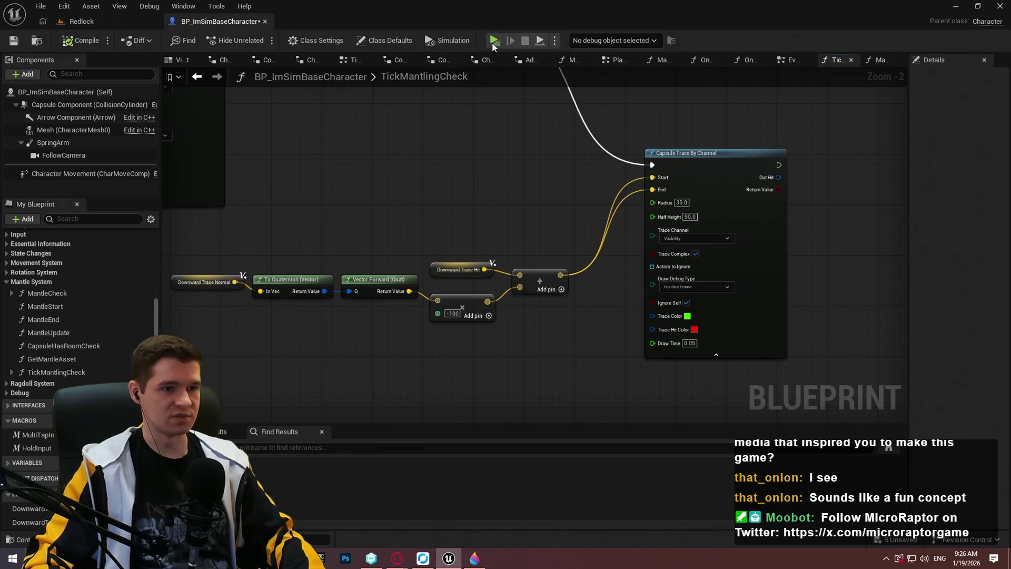
# - Run a game preview, walk the character to the wall and back, then exit
pyautogui.hotkey('alt', 'p')
pyautogui.click(539, 460)
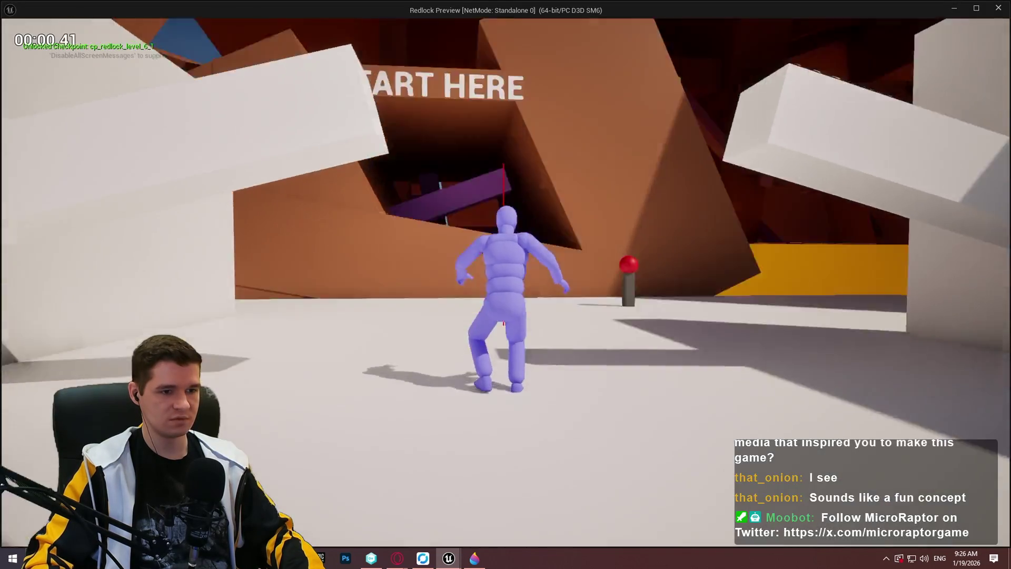
pyautogui.press('w')
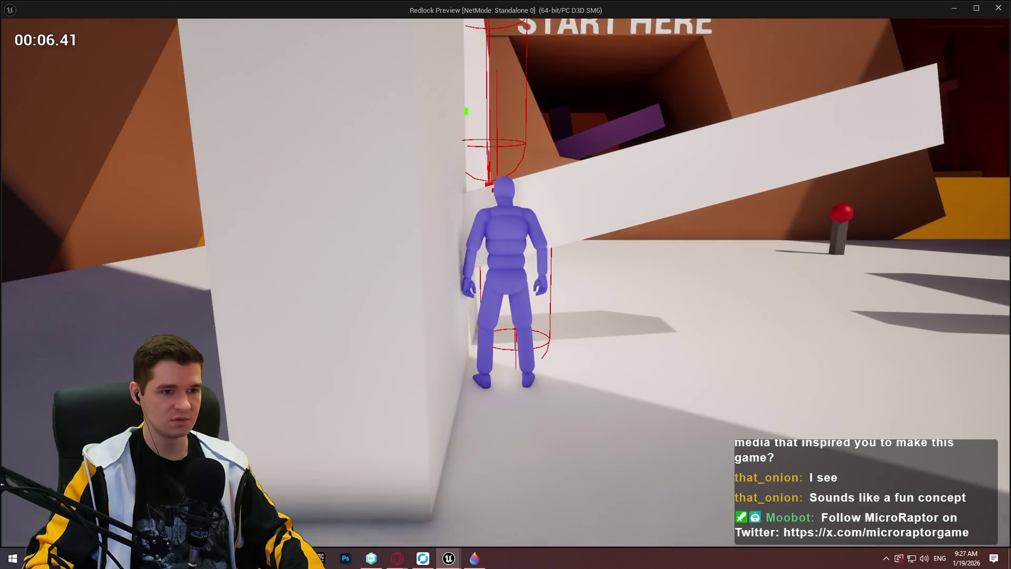
pyautogui.press('w')
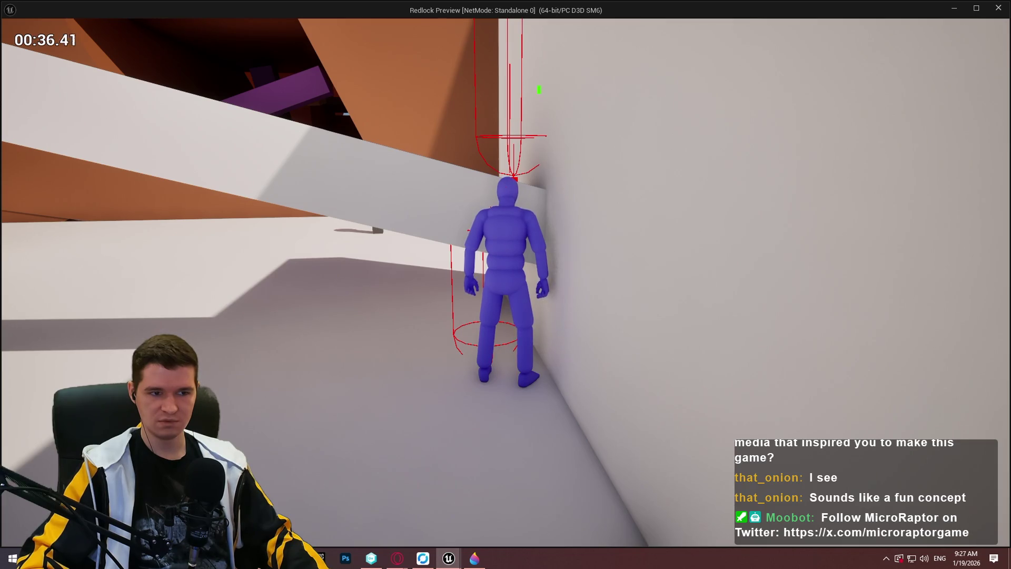
pyautogui.press('Escape')
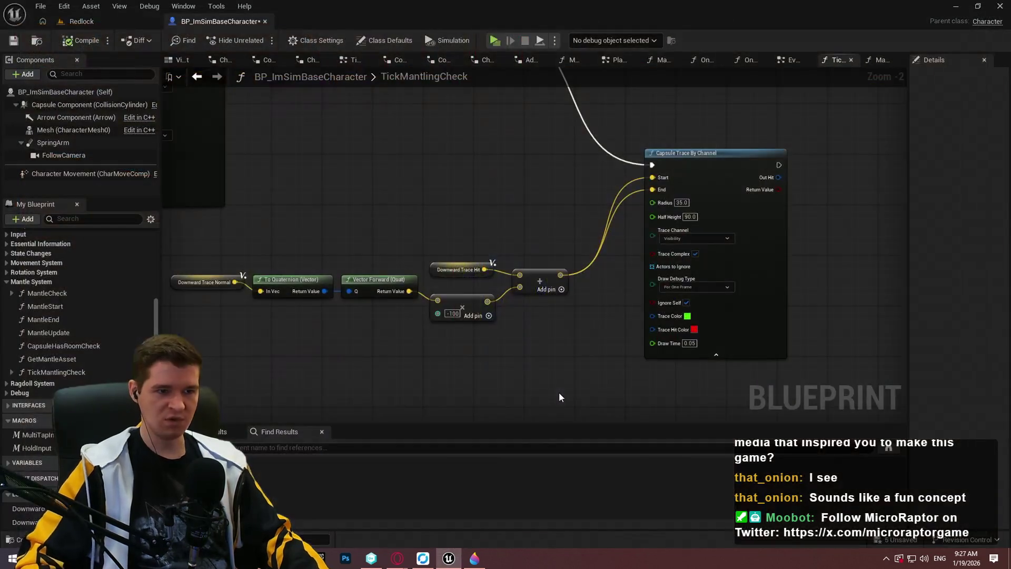
# - Add then delete an Inverse Transform Location off Downward Trace Normal, and move the getter left
pyautogui.scroll(5, 418, 323)
pyautogui.moveTo(402, 267)
pyautogui.mouseDown()
pyautogui.moveTo(351, 384)
pyautogui.moveTo(402, 267)
pyautogui.moveTo(395, 332)
pyautogui.mouseUp()
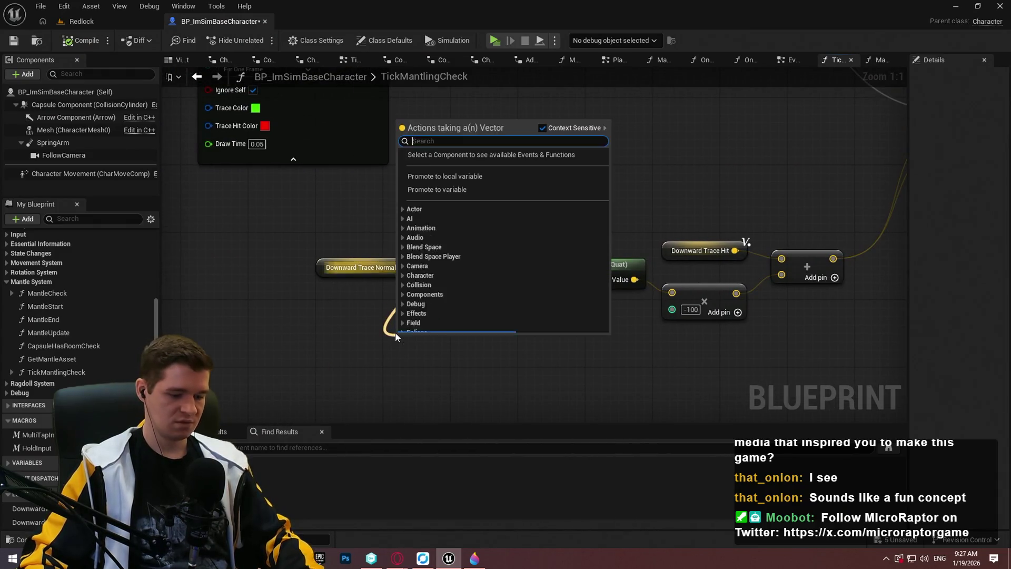
pyautogui.write('inv')
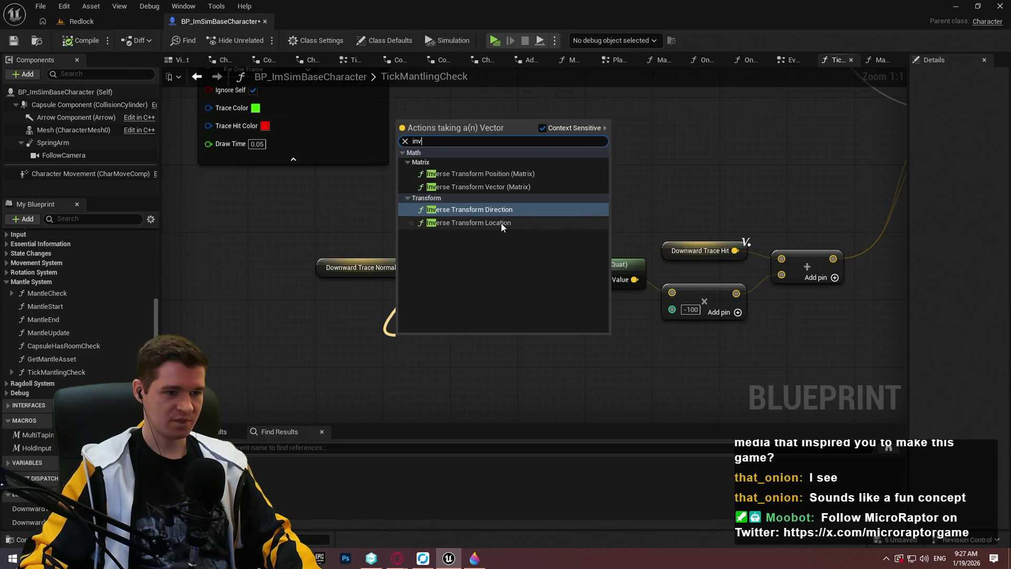
pyautogui.click(482, 223)
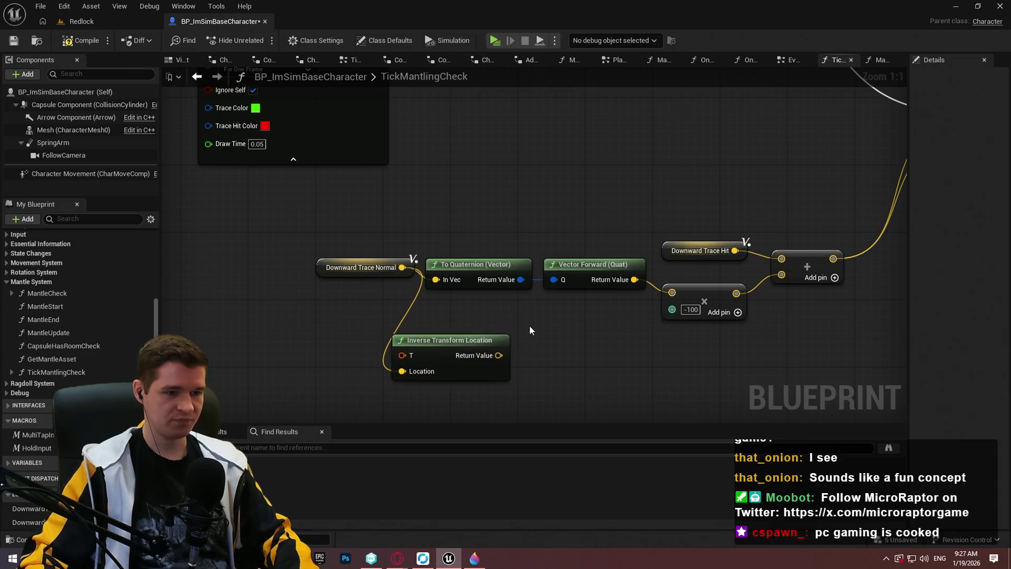
pyautogui.press('Delete')
pyautogui.moveTo(458, 330); pyautogui.dragTo(565, 362)
pyautogui.moveTo(510, 298)
pyautogui.mouseDown()
pyautogui.moveTo(321, 289)
pyautogui.moveTo(321, 272)
pyautogui.mouseUp()
pyautogui.click(448, 269)
pyautogui.click(342, 266)
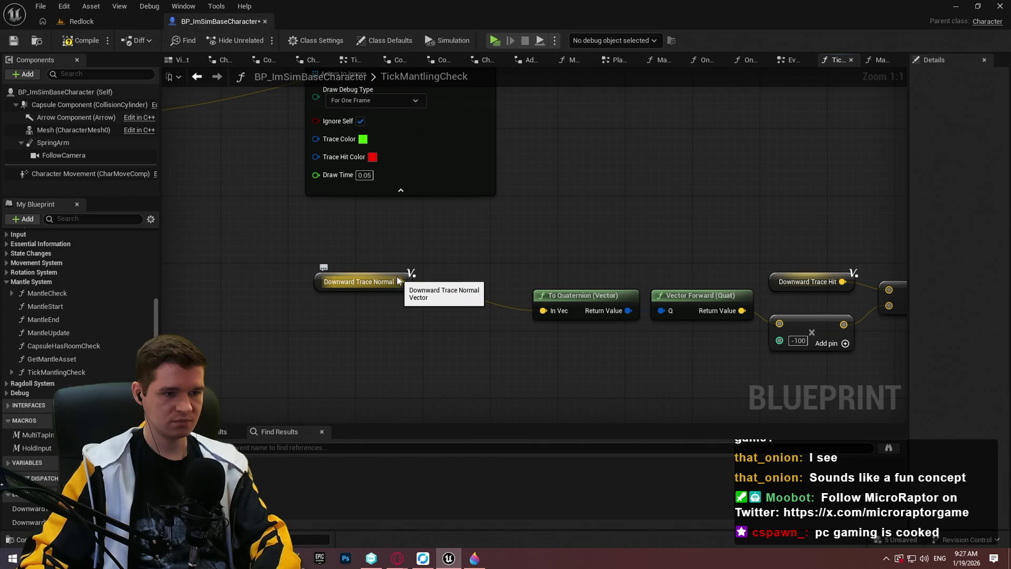
# - Insert a Multiply node fed by Downward Trace Normal
pyautogui.moveTo(400, 283); pyautogui.dragTo(418, 298)
pyautogui.write('*')
pyautogui.press('Return')
pyautogui.write('100')
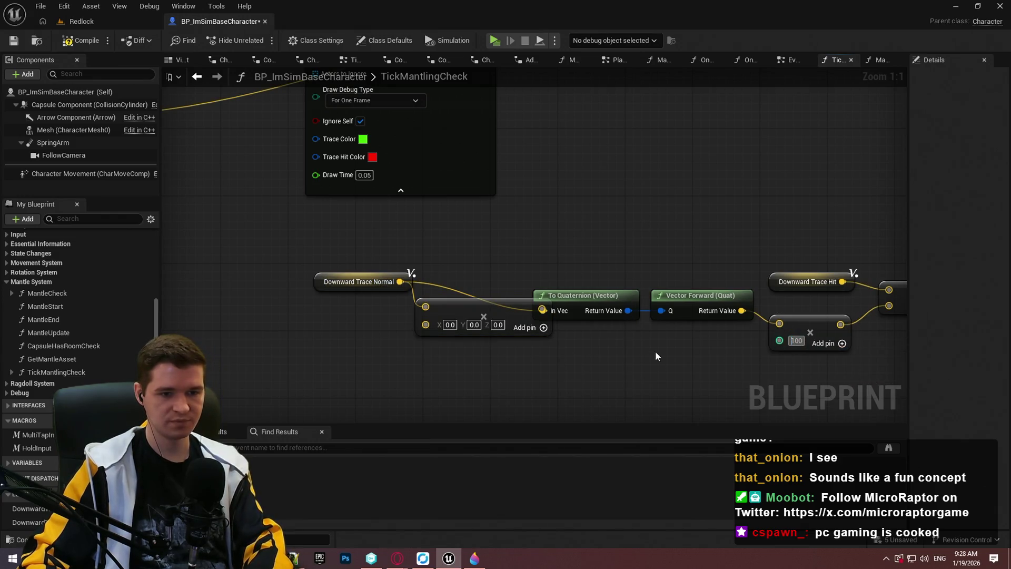
# - Make the Multiply's second input a float -1, wire it into To Quaternion's In Vec, and compile
pyautogui.rightClick(424, 324)
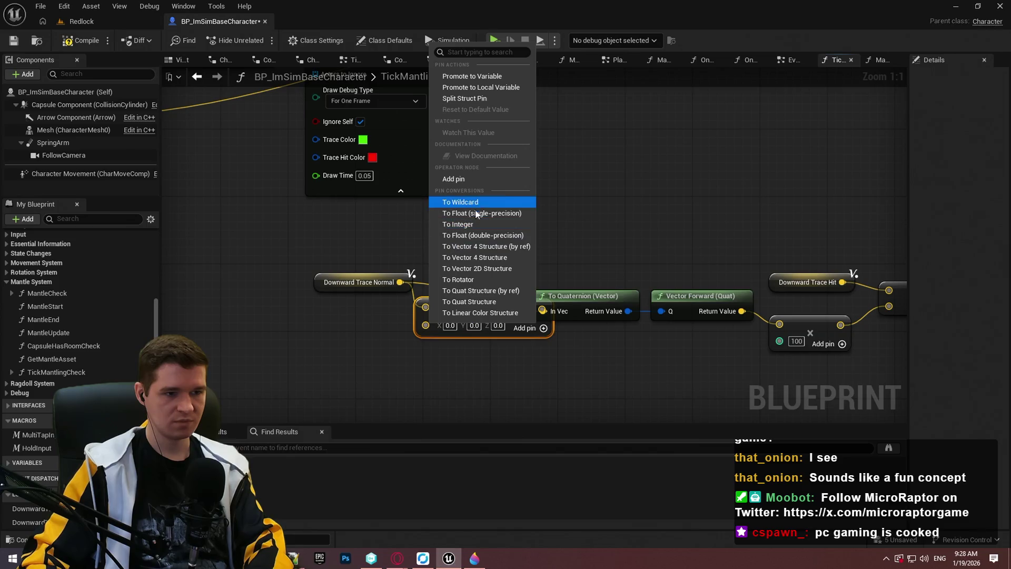
pyautogui.click(466, 226)
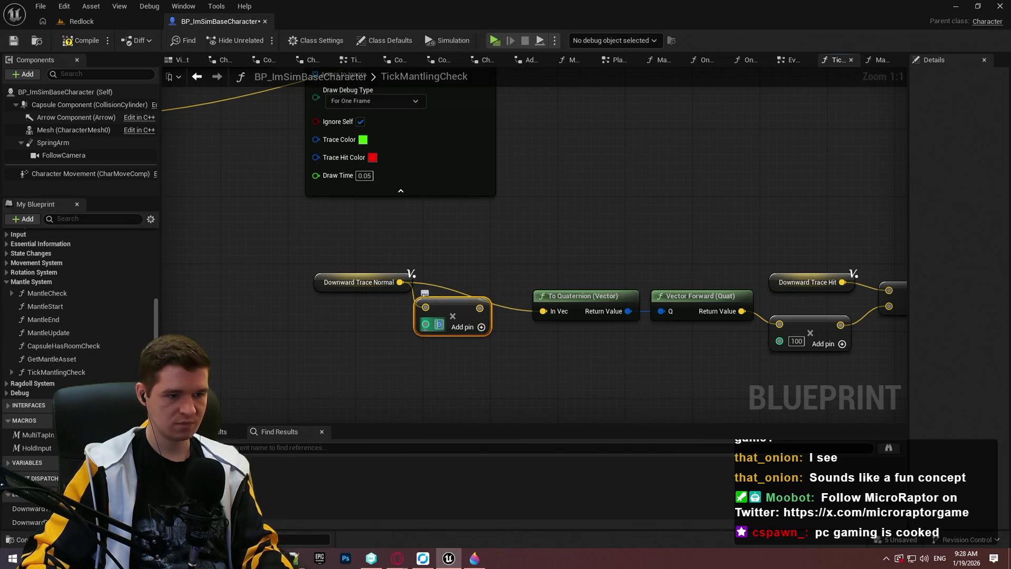
pyautogui.write('-1')
pyautogui.press('Return')
pyautogui.moveTo(482, 308); pyautogui.dragTo(544, 311)
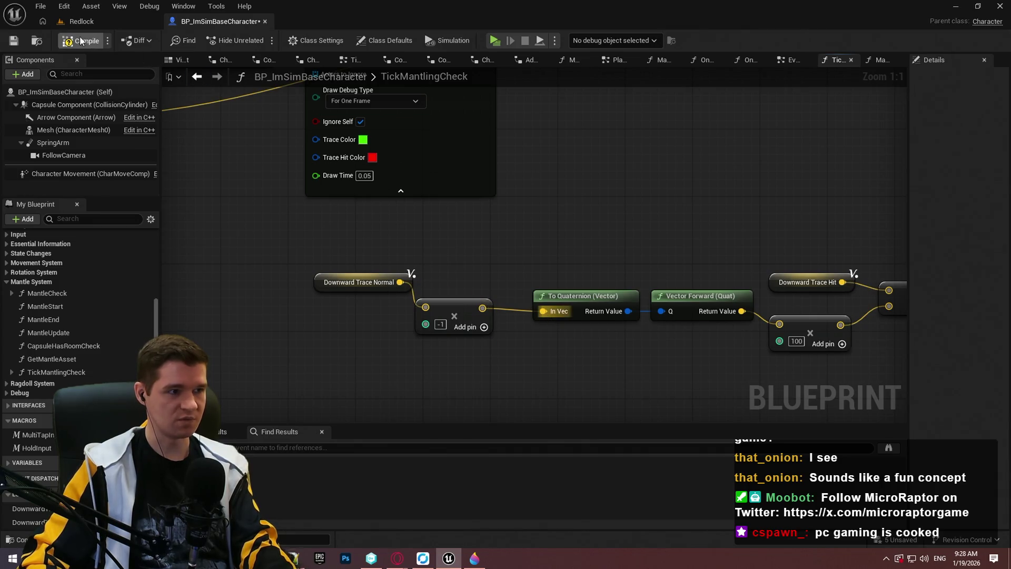
pyautogui.click(82, 41)
pyautogui.click(494, 41)
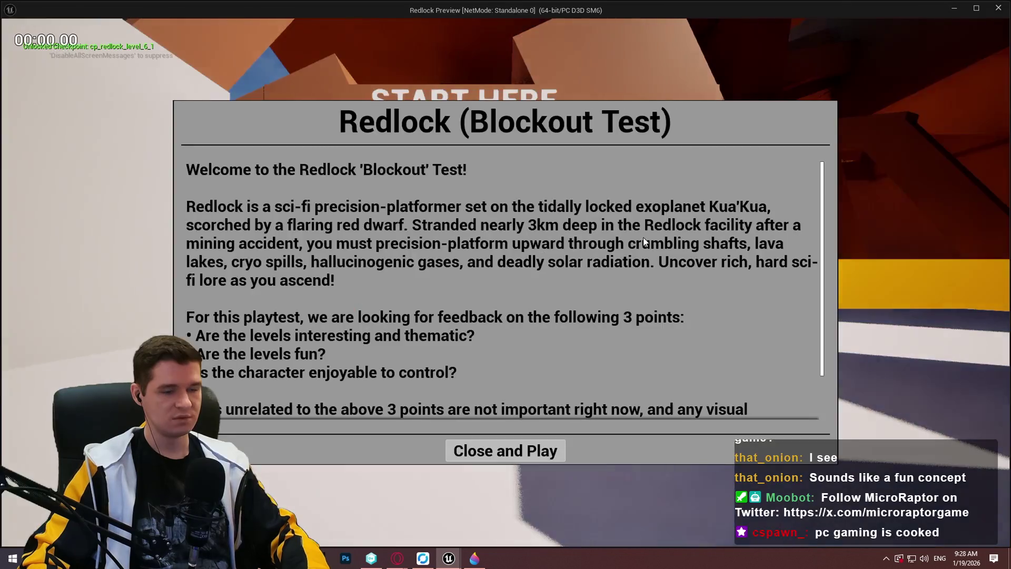
pyautogui.press('w')
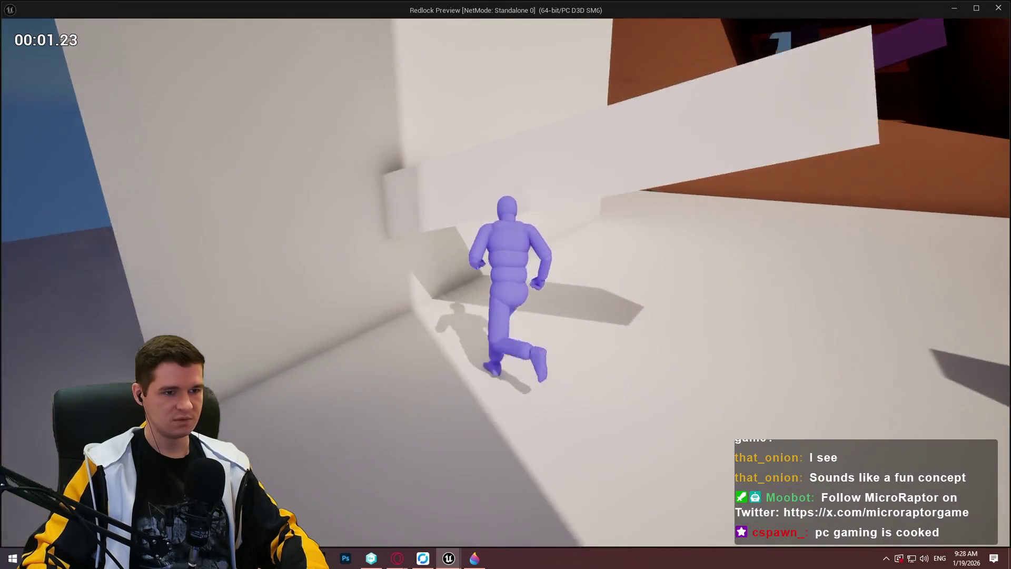
pyautogui.press('w')
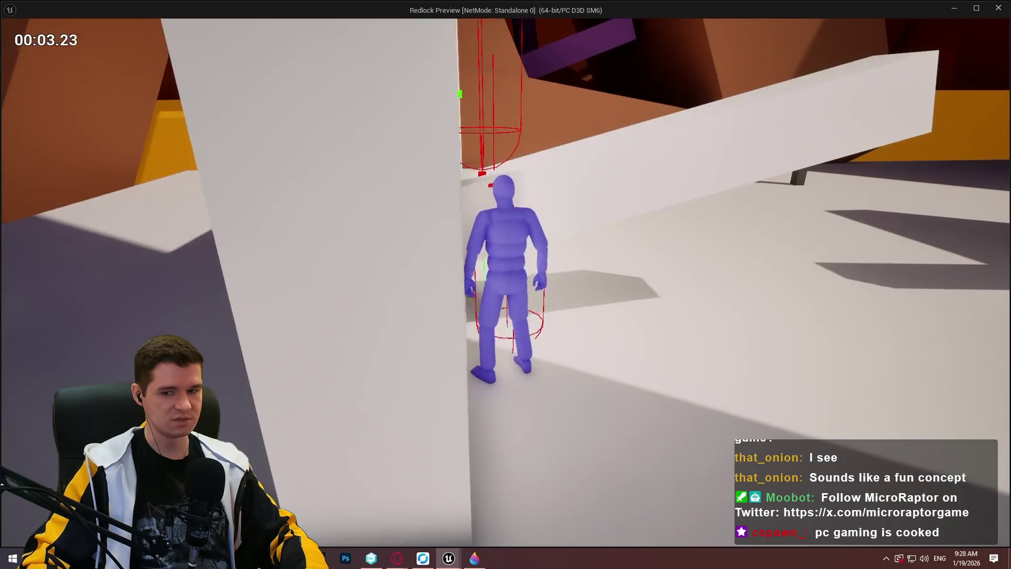
pyautogui.press('w')
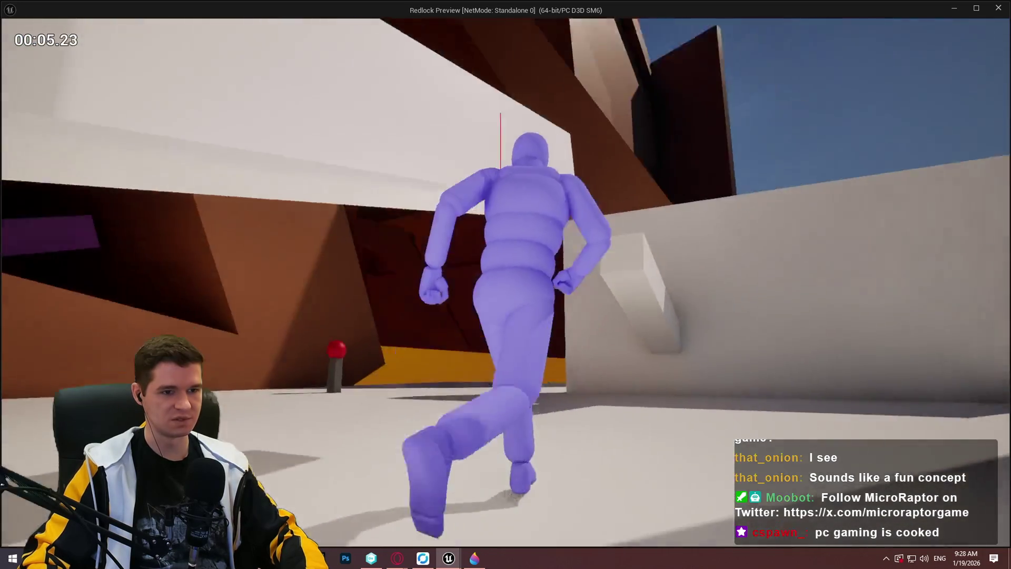
pyautogui.press('w')
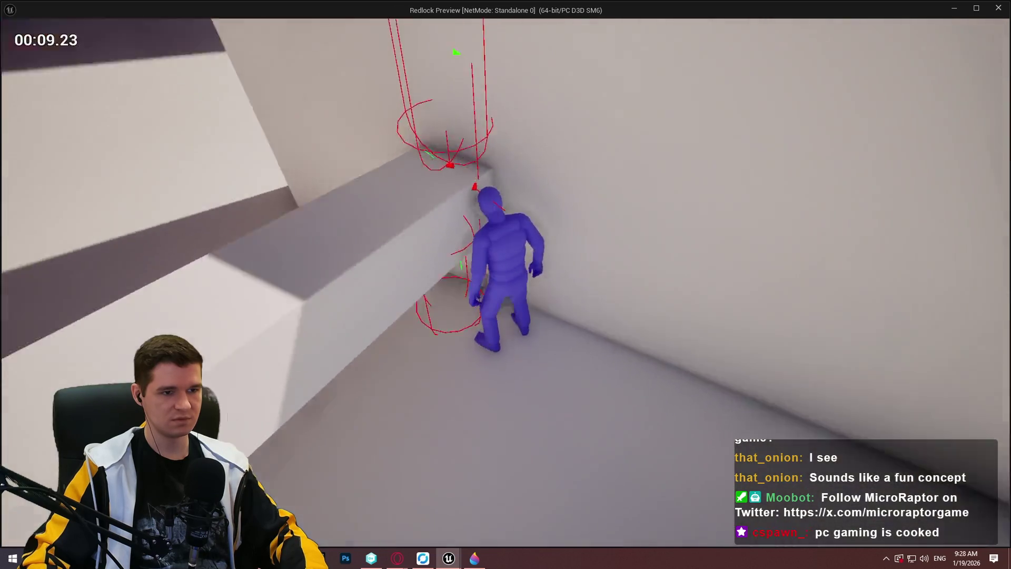
pyautogui.press('Escape')
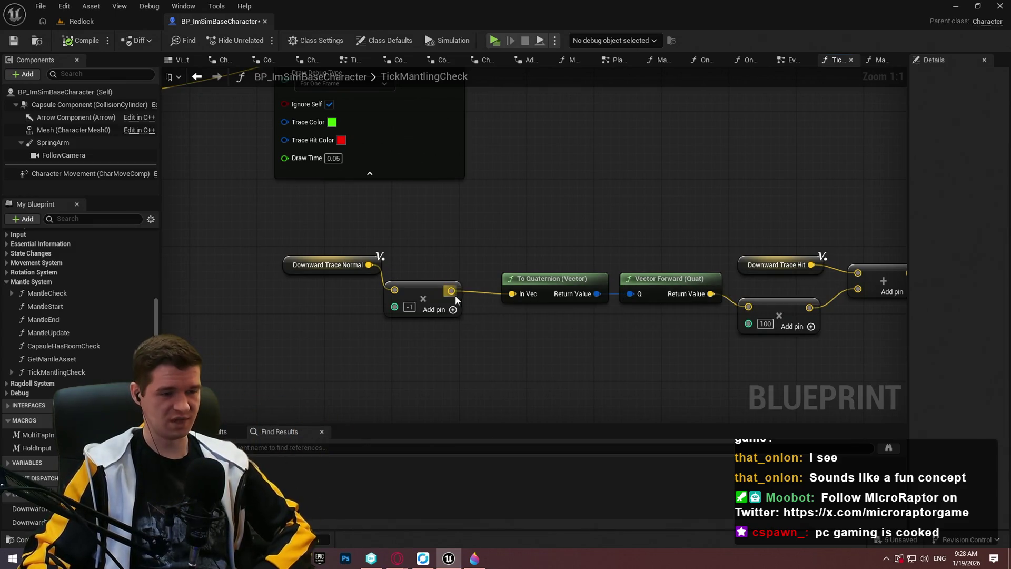
pyautogui.moveTo(371, 265); pyautogui.dragTo(487, 216)
pyautogui.write('rotate')
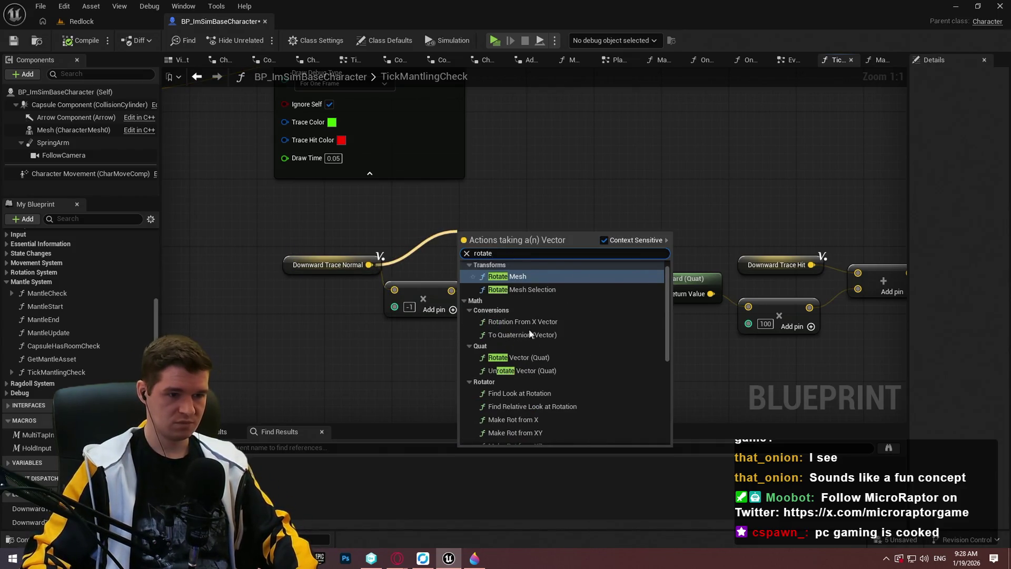
pyautogui.click(538, 358)
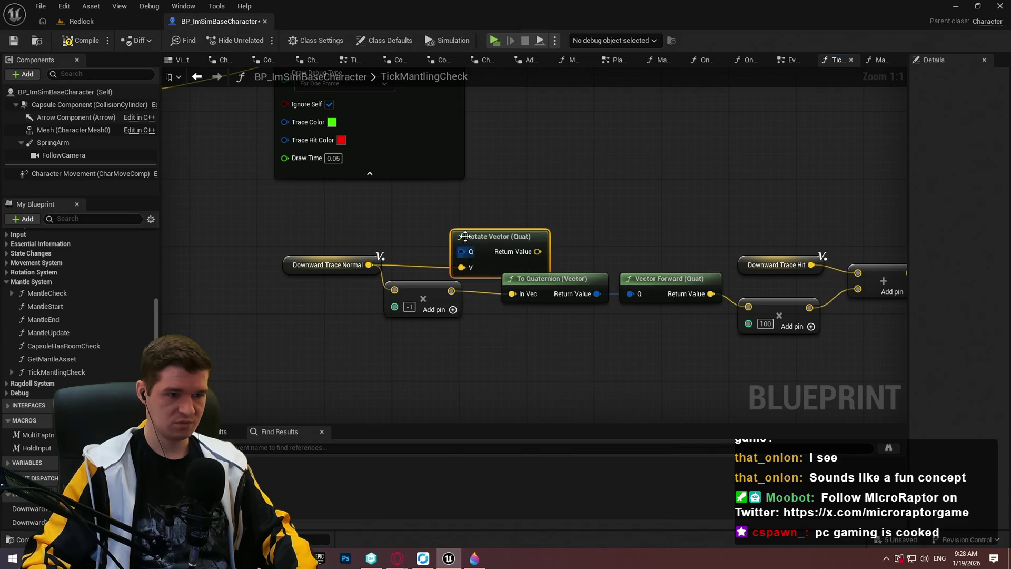
pyautogui.moveTo(486, 235); pyautogui.dragTo(464, 362)
pyautogui.moveTo(369, 265); pyautogui.dragTo(400, 240)
pyautogui.write('rotate ar')
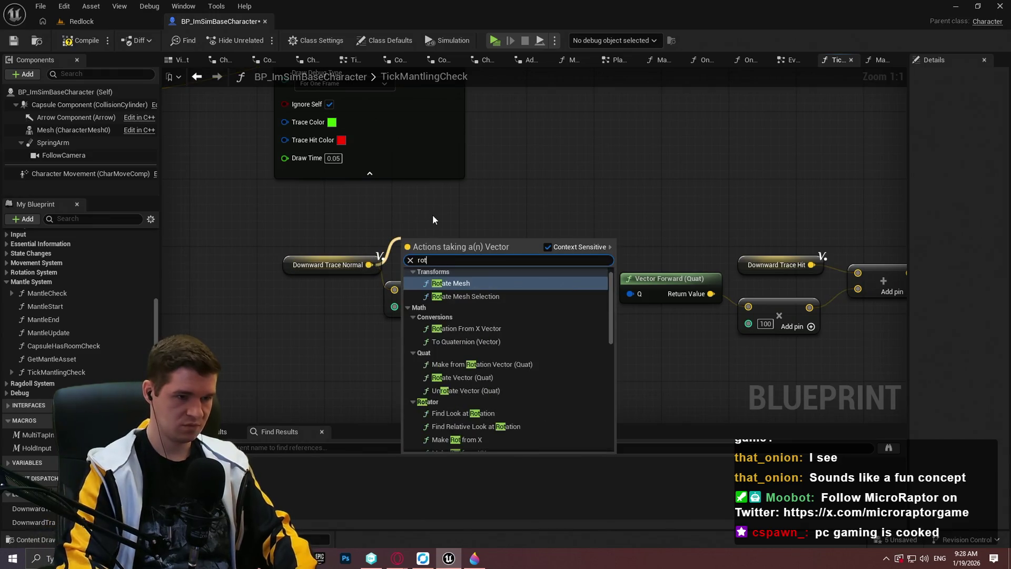
pyautogui.press('Return')
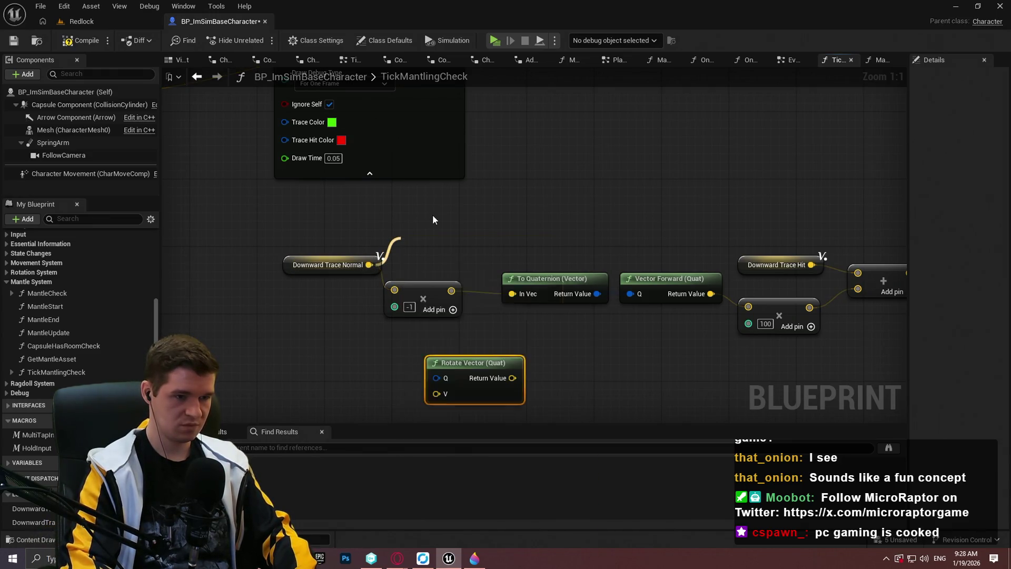
pyautogui.press('Delete')
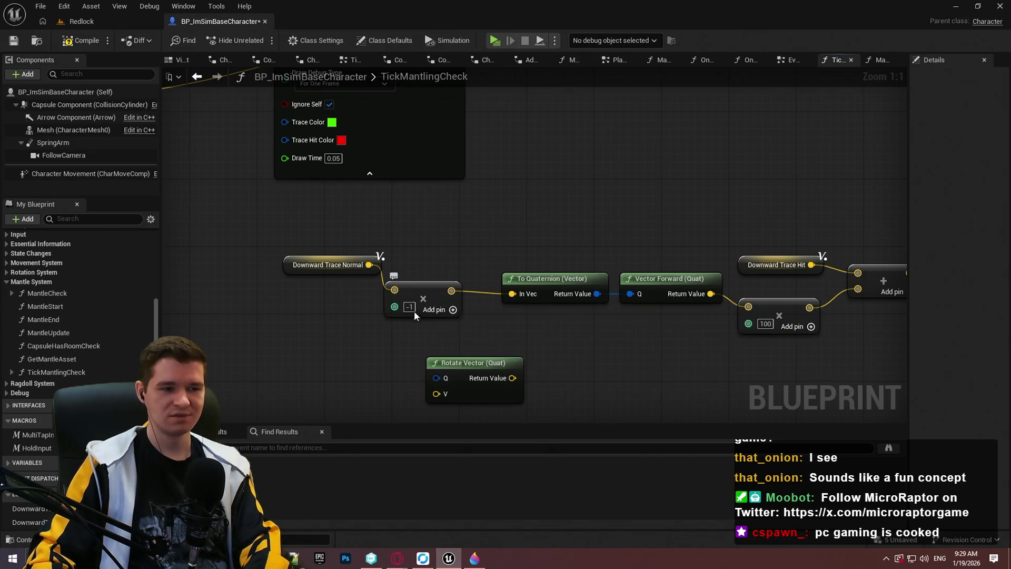
# - Replace the normal's -1 multiplier with a float input of -0.5
pyautogui.click(409, 307)
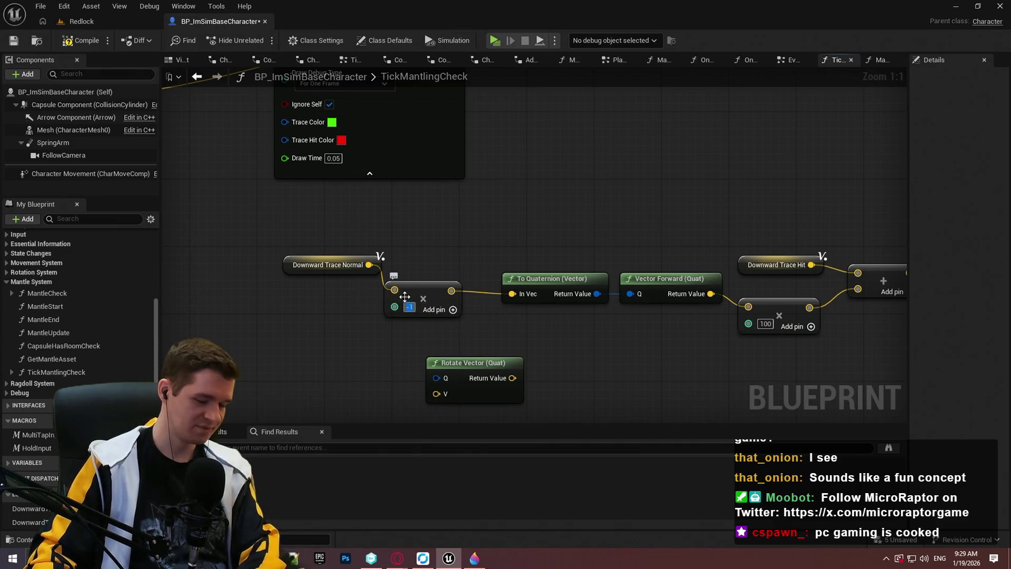
pyautogui.press('BackSpace')
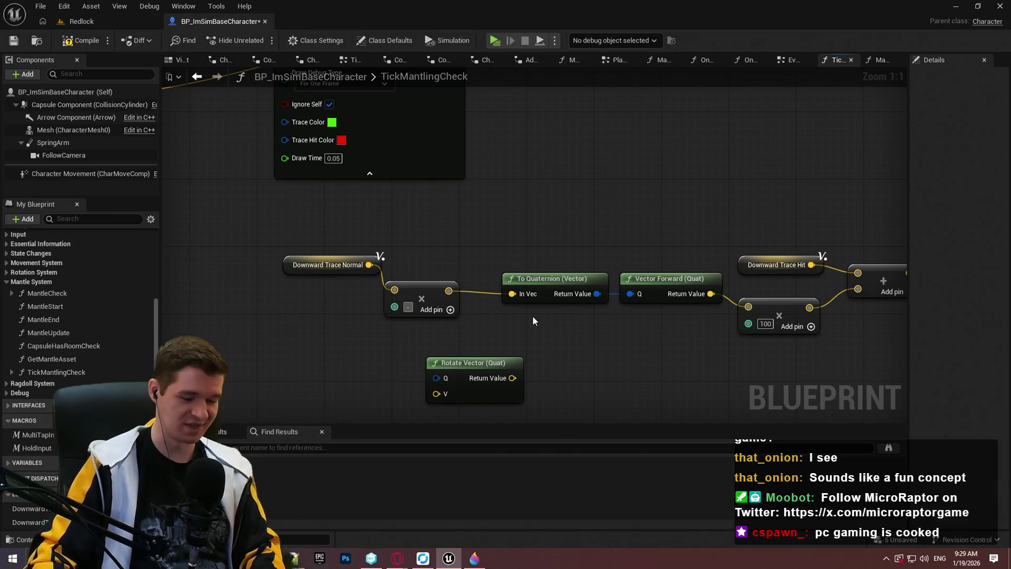
pyautogui.write('0')
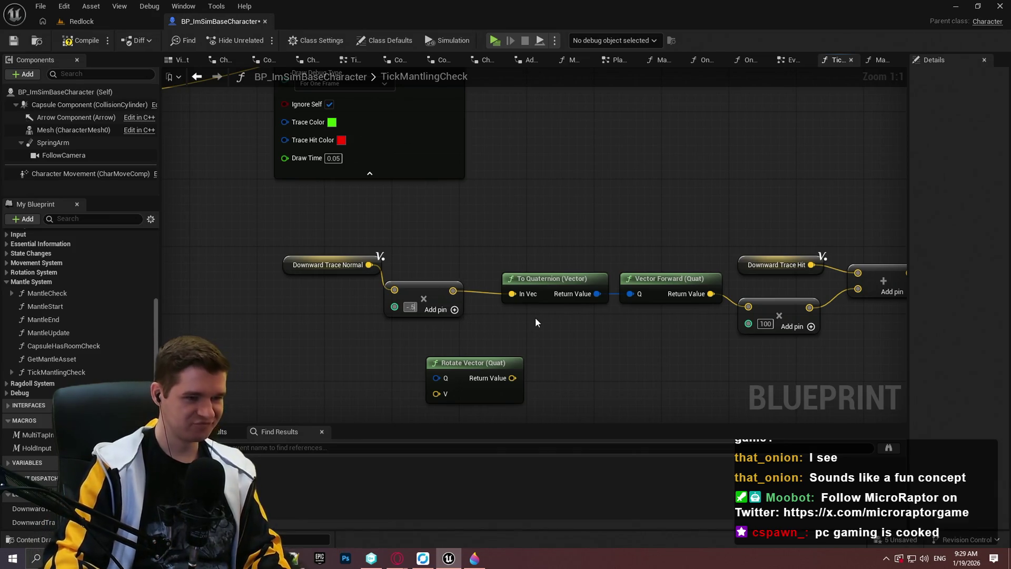
pyautogui.rightClick(395, 307)
pyautogui.click(449, 467)
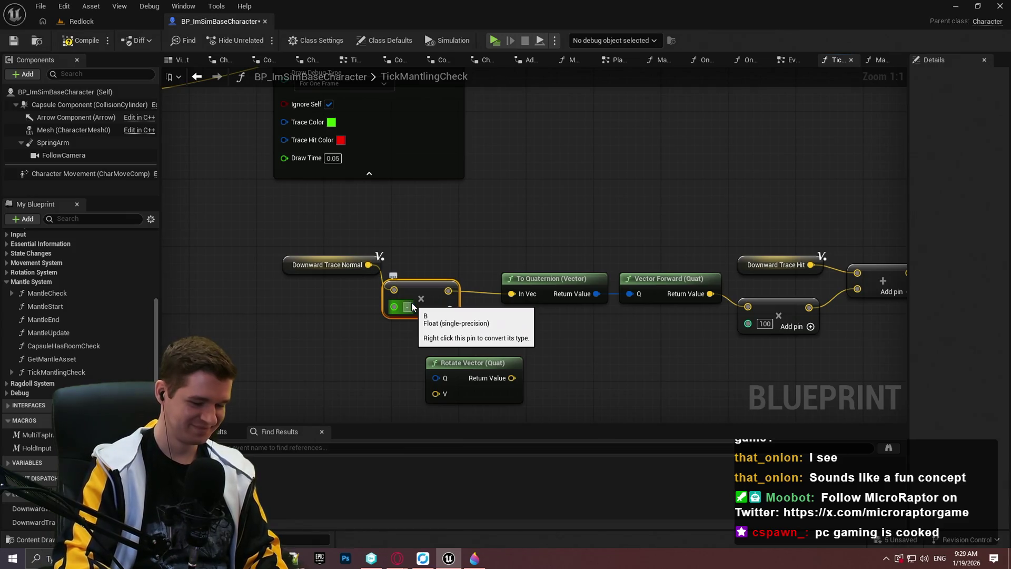
pyautogui.write('-0.5')
pyautogui.press('Return')
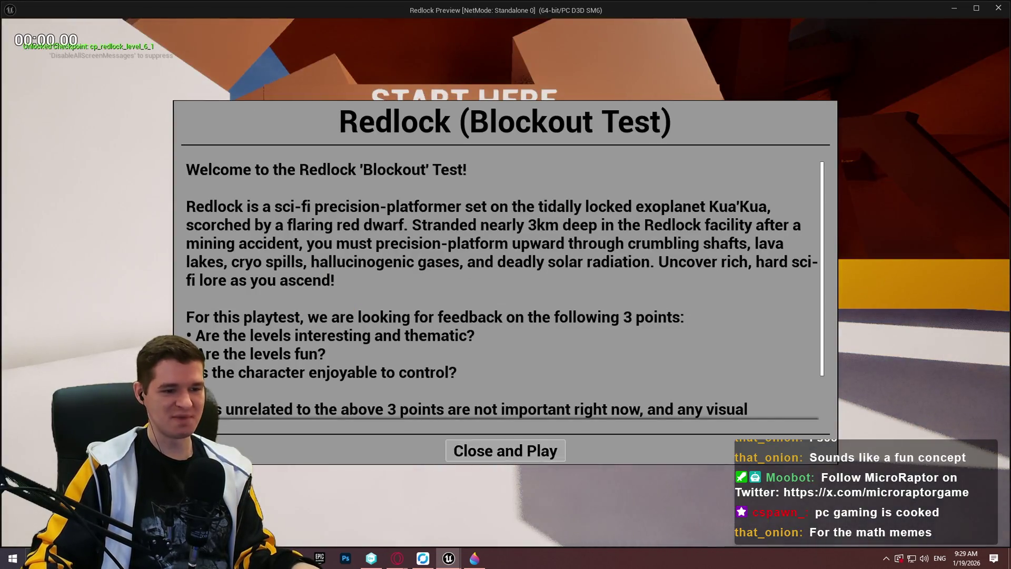
# - Run a quick play test walking the character to the wall corner
pyautogui.click(506, 450)
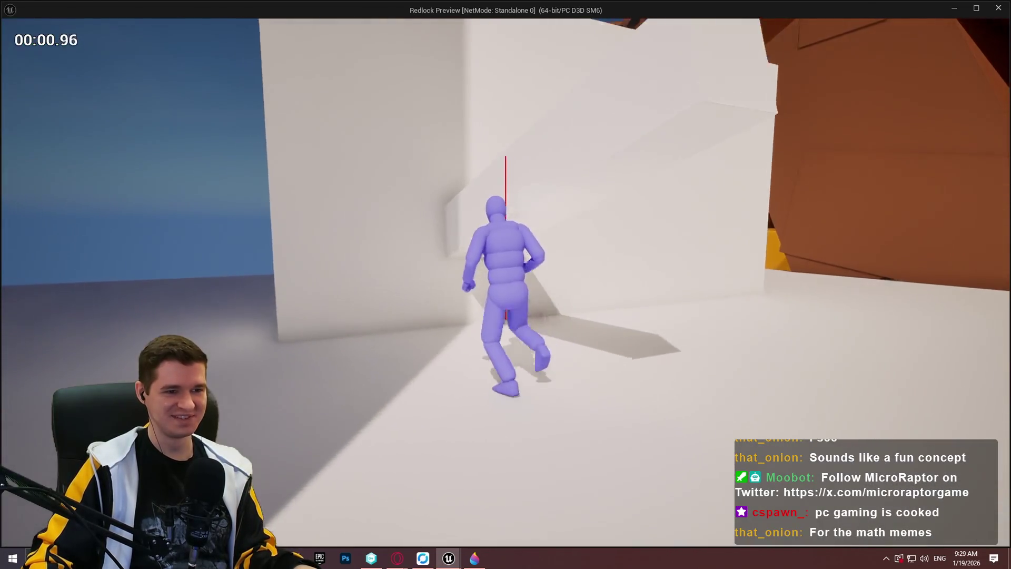
pyautogui.press('w')
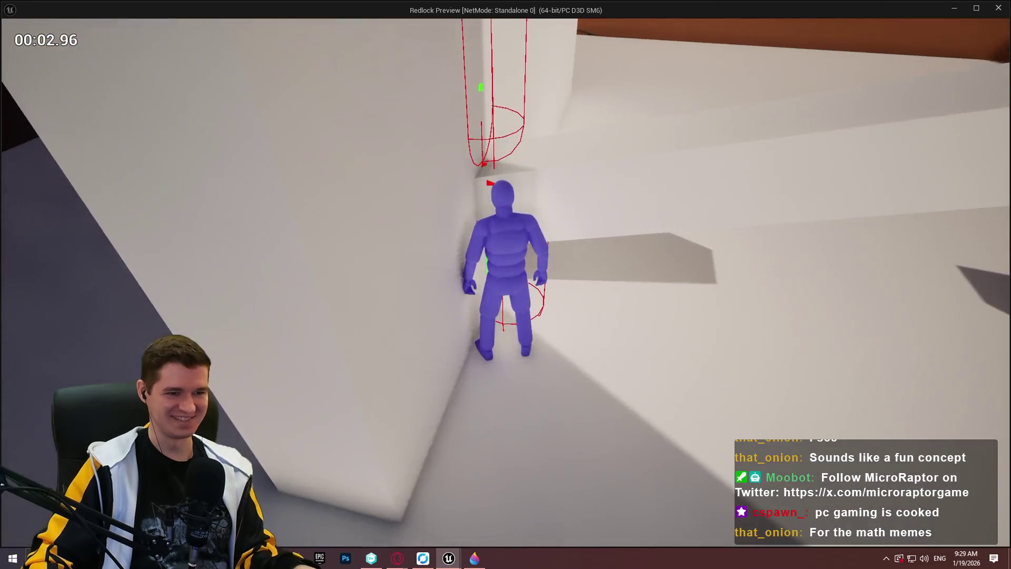
pyautogui.press('Escape')
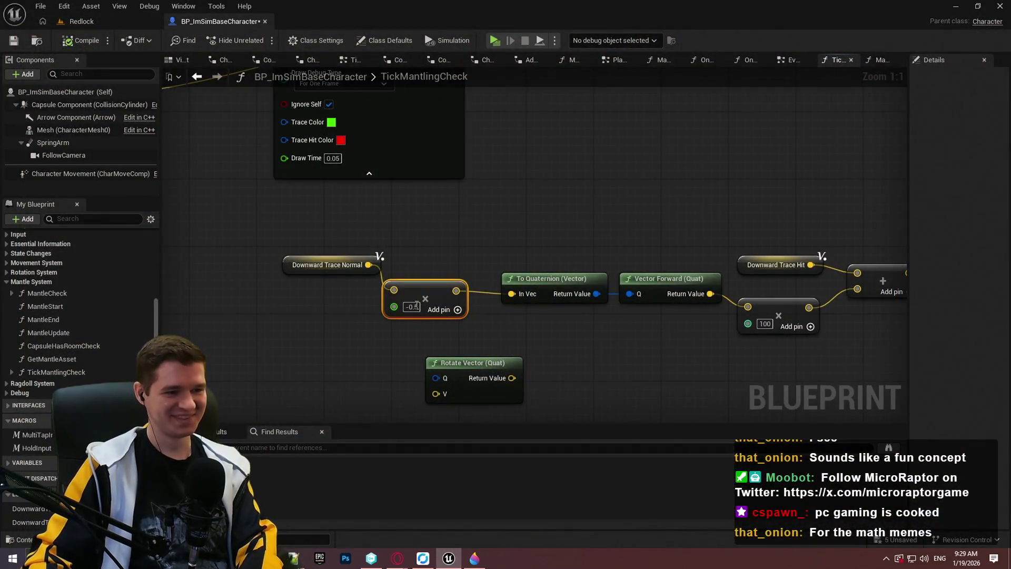
# - Delete the -0.5 Multiply node
pyautogui.click(516, 340)
pyautogui.click(420, 307)
pyautogui.press('Delete')
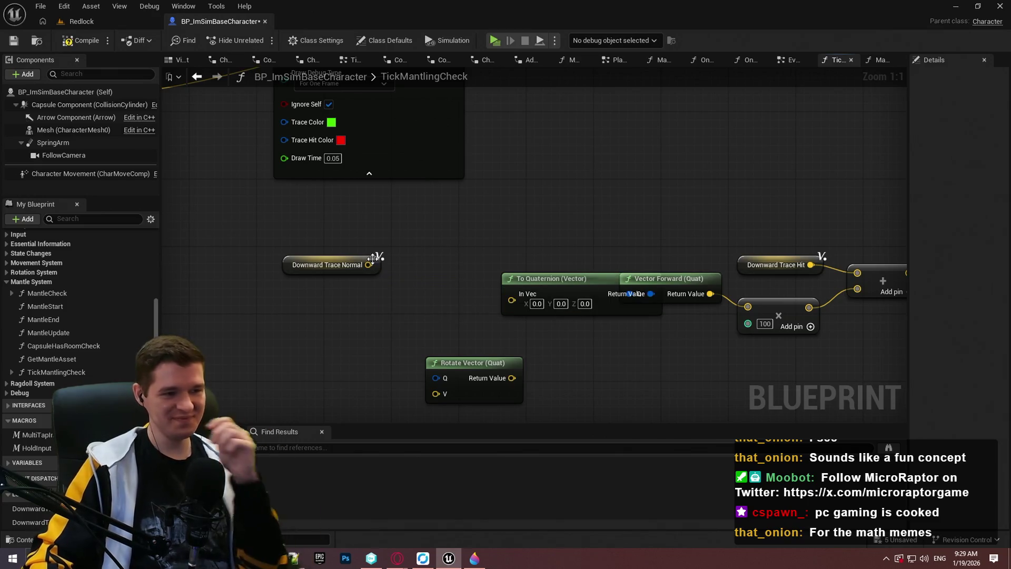
# - Cut and paste the Downward Trace Normal getter beside the Capsule Trace By Channel node
pyautogui.click(372, 260)
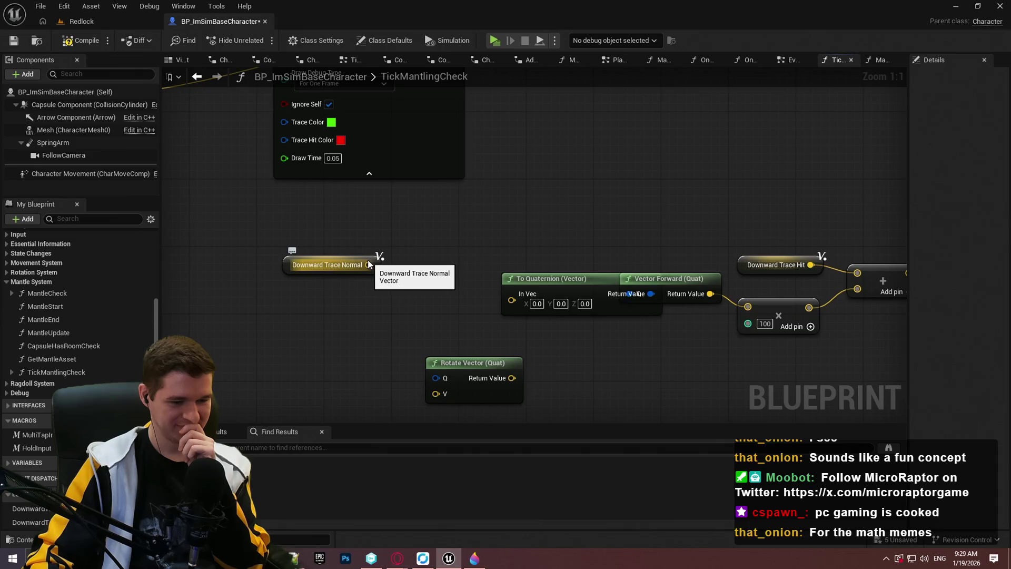
pyautogui.moveTo(379, 248)
pyautogui.mouseDown()
pyautogui.moveTo(443, 264)
pyautogui.moveTo(446, 350)
pyautogui.mouseUp()
pyautogui.scroll(-2, 445, 351)
pyautogui.moveTo(519, 230)
pyautogui.mouseDown()
pyautogui.moveTo(564, 131)
pyautogui.moveTo(300, 226)
pyautogui.moveTo(381, 216)
pyautogui.mouseUp()
pyautogui.click(349, 235)
pyautogui.hotkey('ctrl', 'x')
pyautogui.moveTo(397, 266); pyautogui.dragTo(15, 305)
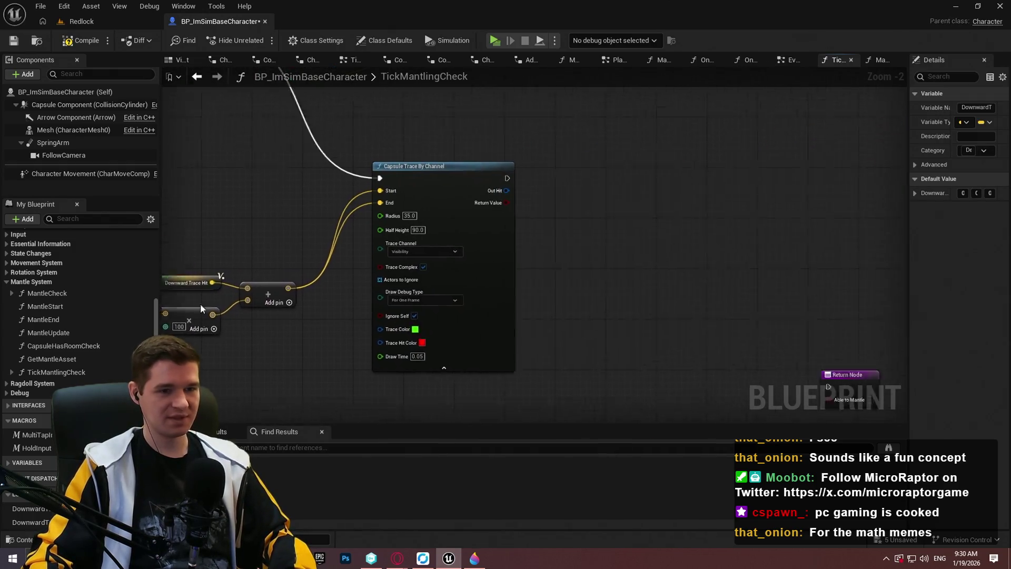
pyautogui.moveTo(658, 248); pyautogui.dragTo(408, 273)
pyautogui.hotkey('ctrl', 'v')
# - Add a Print String after the capsule trace that prints Downward Trace Normal
pyautogui.moveTo(341, 209)
pyautogui.mouseDown()
pyautogui.moveTo(589, 157)
pyautogui.moveTo(787, 157)
pyautogui.mouseUp()
pyautogui.write('print')
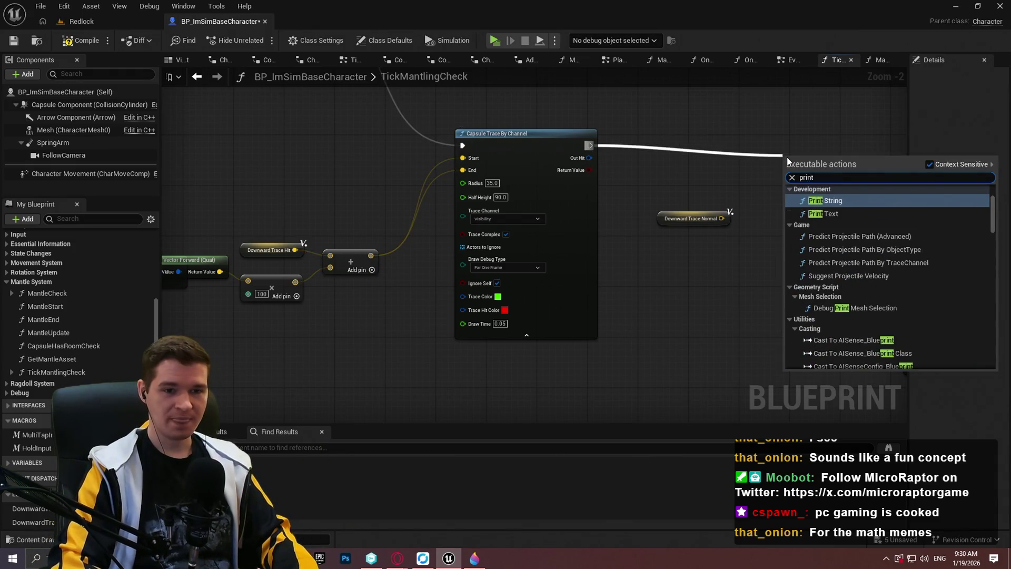
pyautogui.press('Return')
pyautogui.moveTo(721, 218); pyautogui.dragTo(797, 186)
pyautogui.click(814, 205)
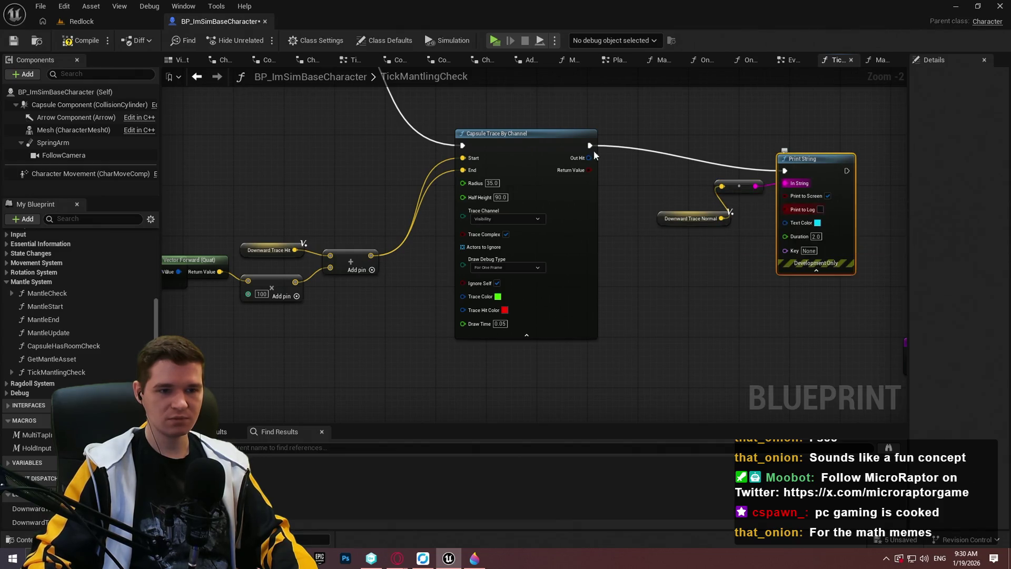
pyautogui.click(111, 21)
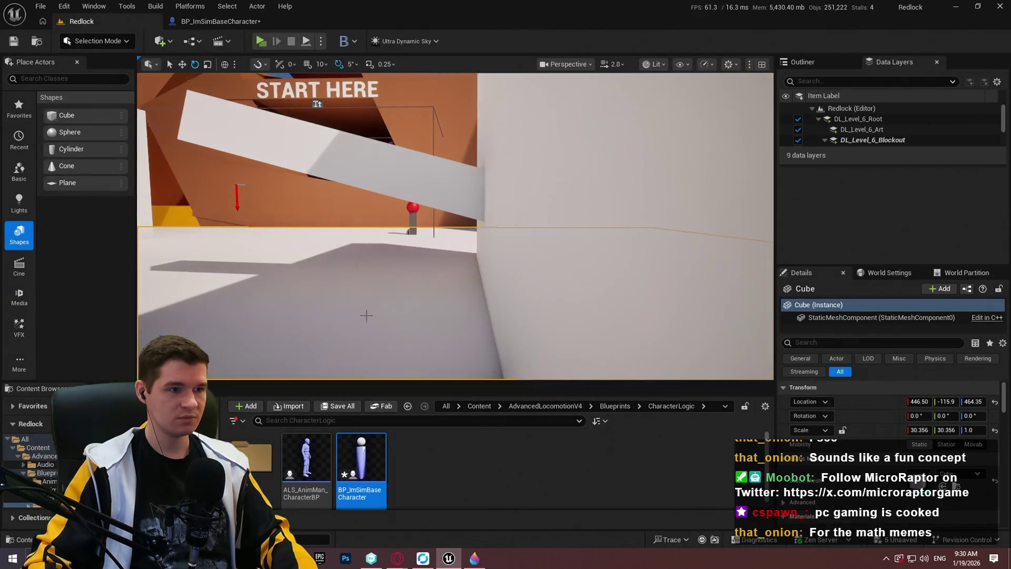
# - Play and run into the angled wall, reading the printed normal X=0.000 Y=-0.259 Z=0.966
pyautogui.hotkey('alt', 'p')
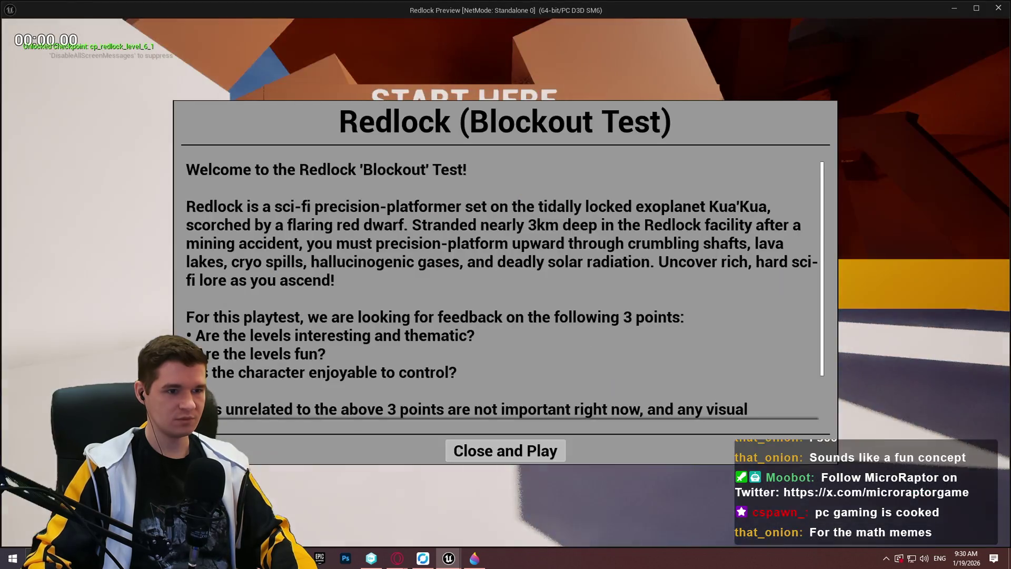
pyautogui.click(498, 459)
pyautogui.press('w')
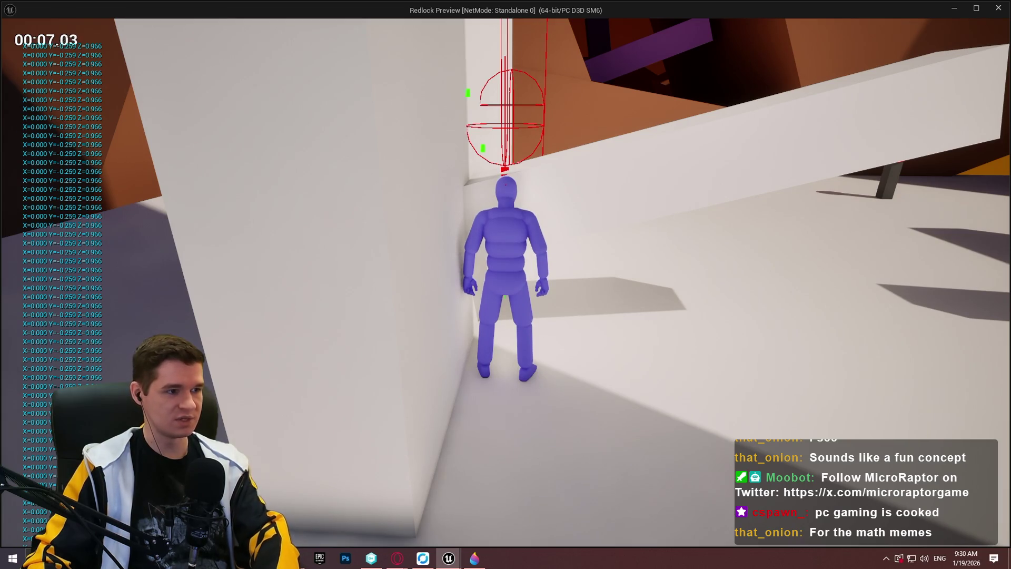
pyautogui.press('super')
pyautogui.press('super')
pyautogui.click(444, 359)
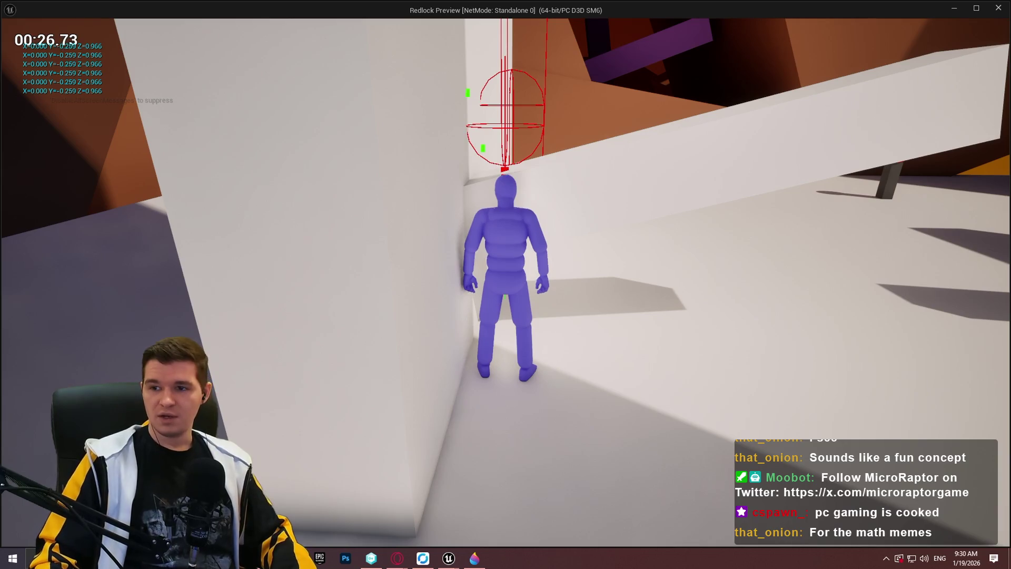
pyautogui.hotkey('alt', 'Tab')
pyautogui.hotkey('alt', 'Tab')
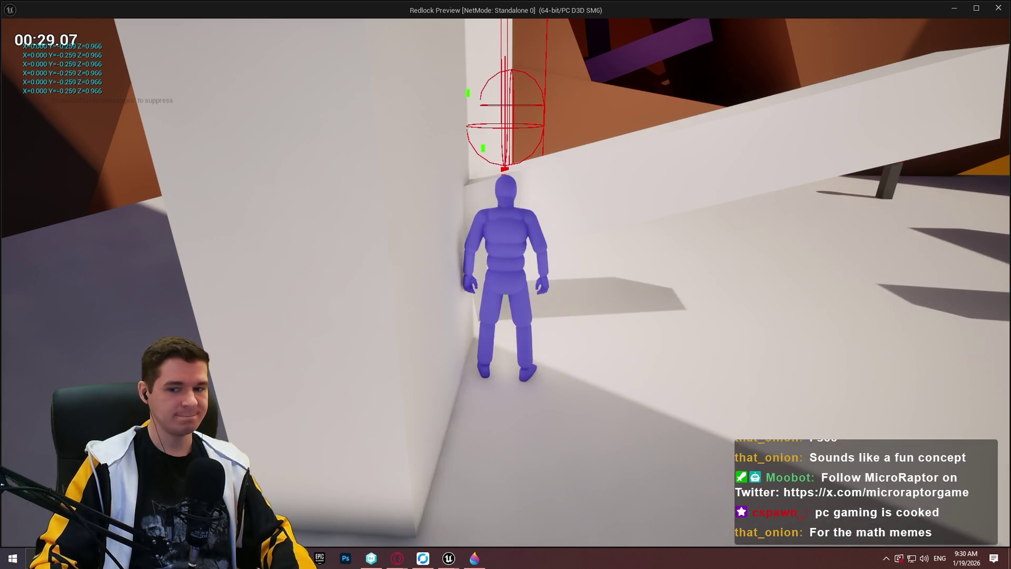
pyautogui.click(497, 180)
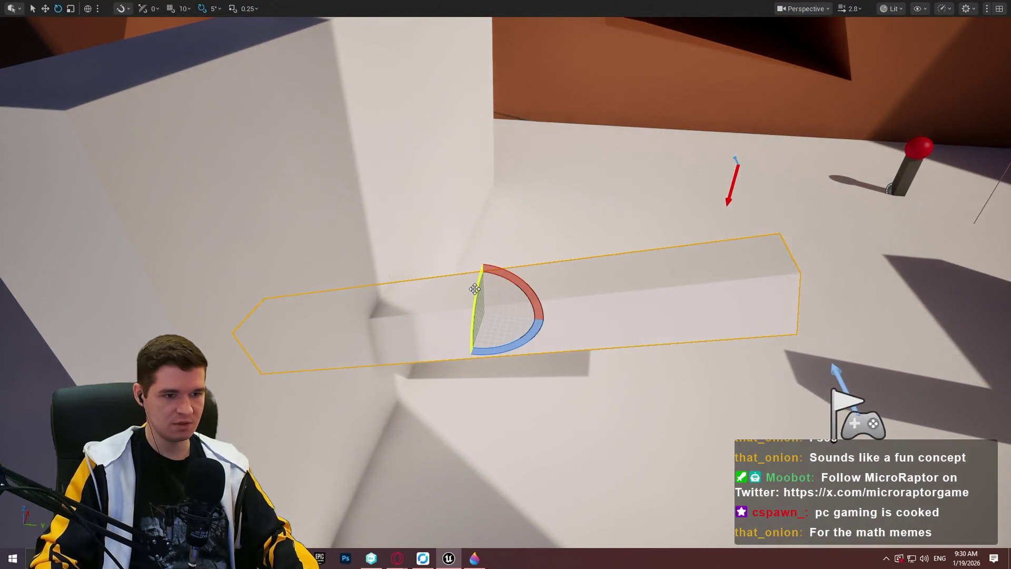
# - Rotate the block 90° about Z, select the large surface, and start a play test
pyautogui.moveTo(517, 274)
pyautogui.mouseDown()
pyautogui.moveTo(526, 277)
pyautogui.moveTo(517, 275)
pyautogui.mouseUp()
pyautogui.press('w')
pyautogui.moveTo(517, 315)
pyautogui.mouseDown()
pyautogui.moveTo(537, 316)
pyautogui.moveTo(505, 316)
pyautogui.moveTo(575, 406)
pyautogui.mouseUp()
pyautogui.rightClick(575, 405)
pyautogui.click(628, 403)
pyautogui.hotkey('alt', 'p')
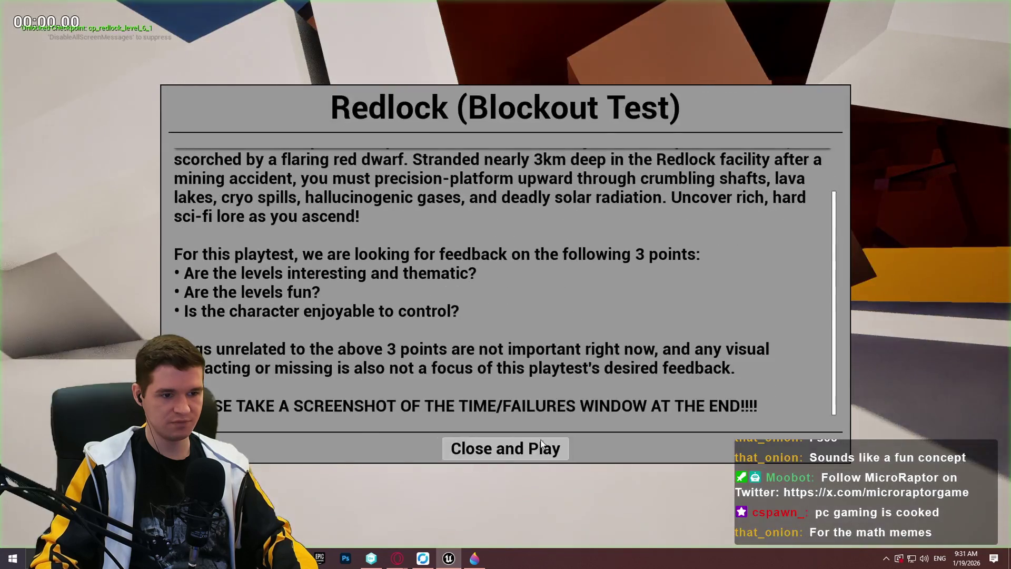
# - Play-test by running the character into the rotated block so it prints the normal 0, 0.966, 0.259
pyautogui.click(506, 451)
pyautogui.press('w')
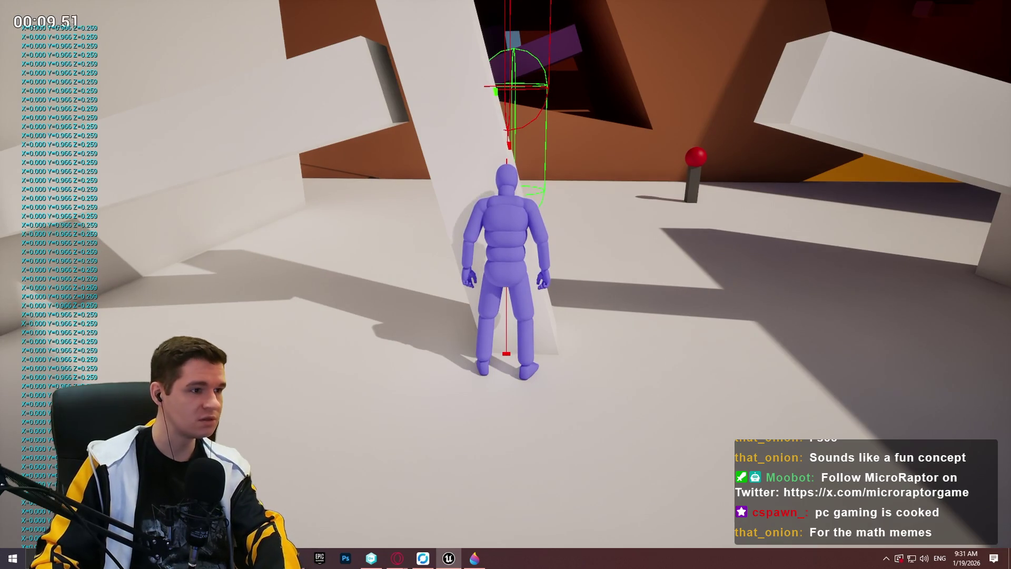
pyautogui.press('super')
pyautogui.press('super')
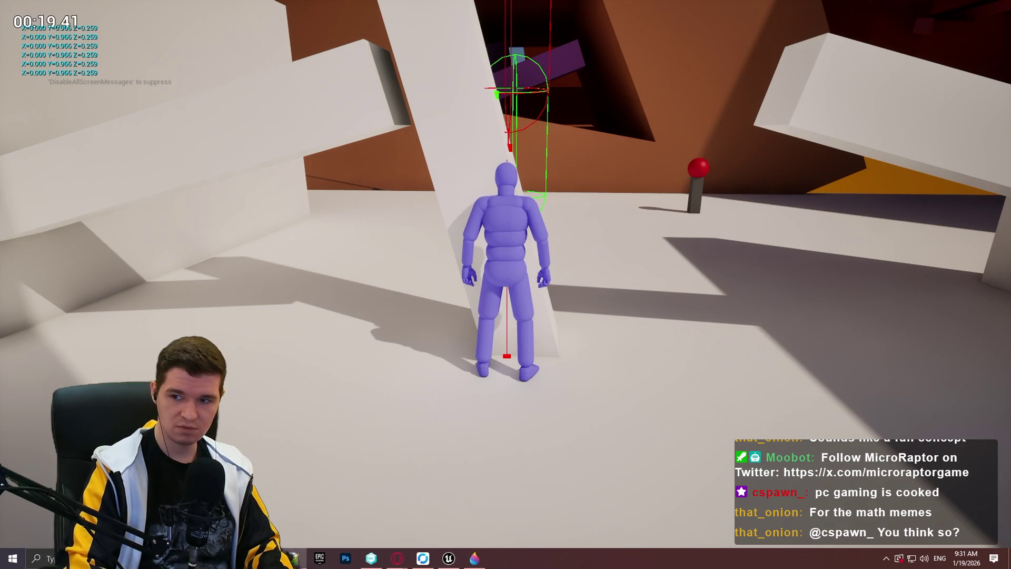
# - Stop the play session and bring Notepad++ into view, with 0, 0.966, 0.259 noted below 0, -0.259, 0.966
pyautogui.click(596, 233)
pyautogui.press('F11')
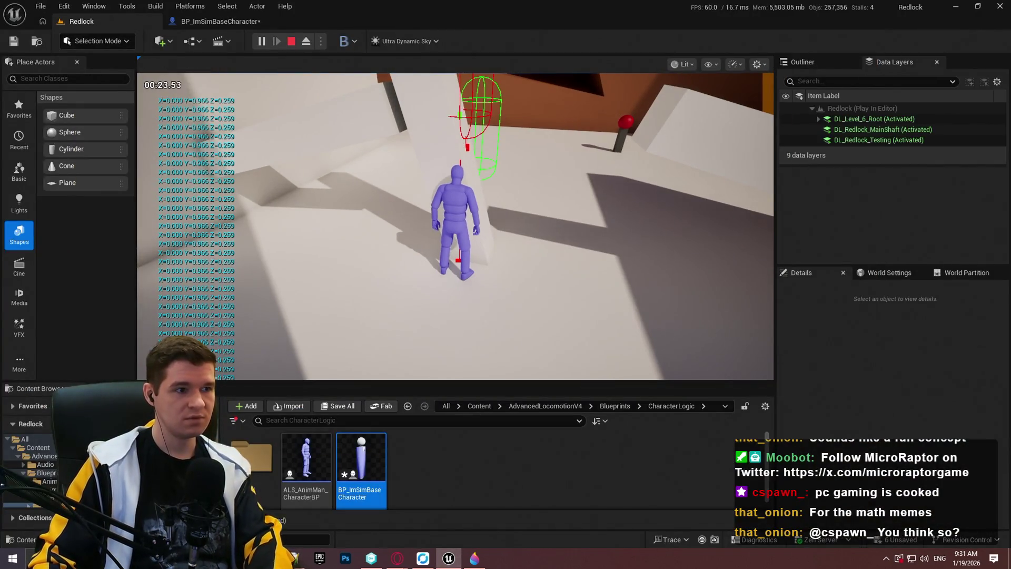
pyautogui.press('Escape')
pyautogui.moveTo(1000, 114); pyautogui.dragTo(522, 41)
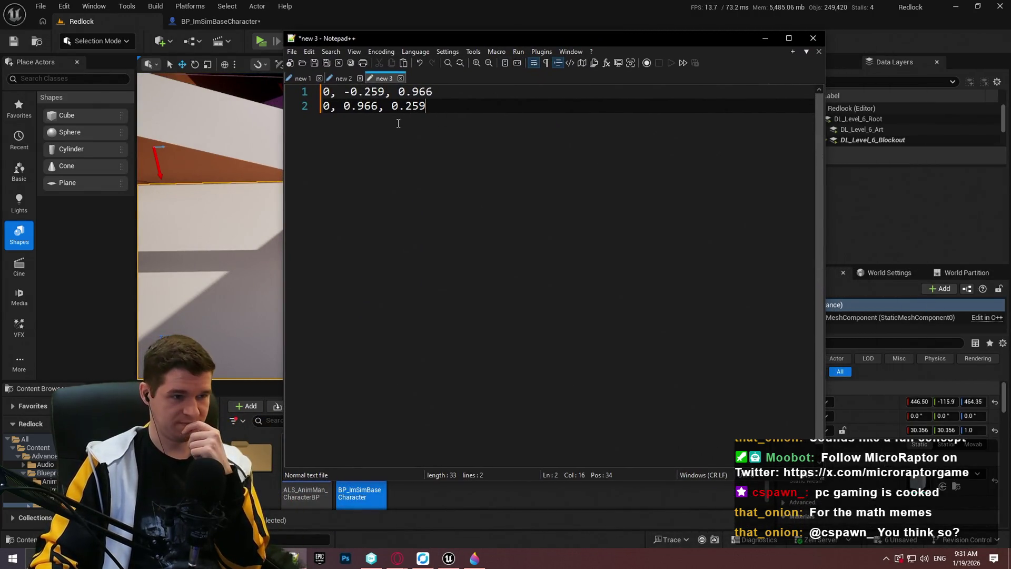
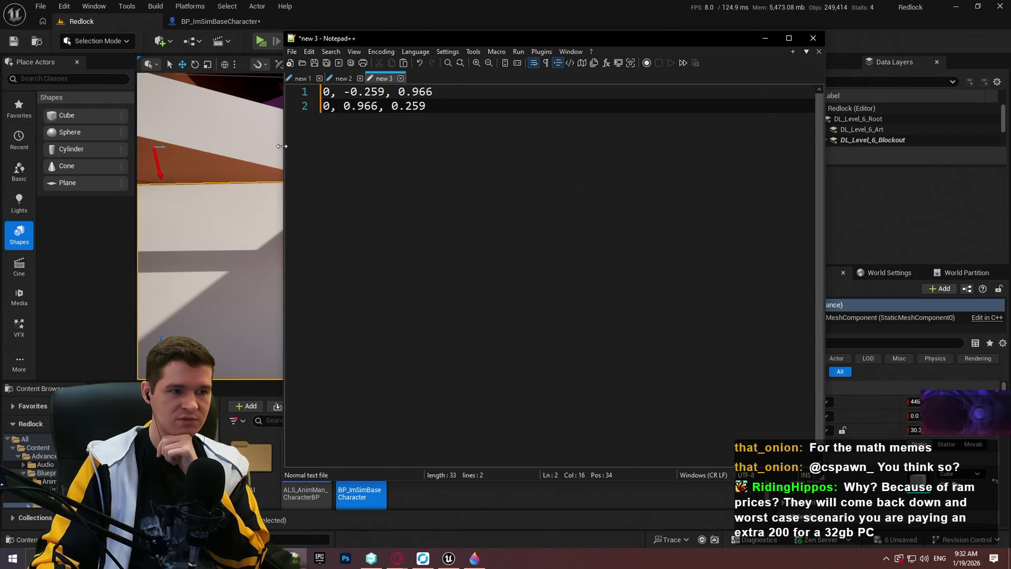
# - Back in the Redlock level, select the long white blockout beam
pyautogui.hotkey('alt', 'Tab')
pyautogui.moveTo(381, 153); pyautogui.dragTo(377, 124)
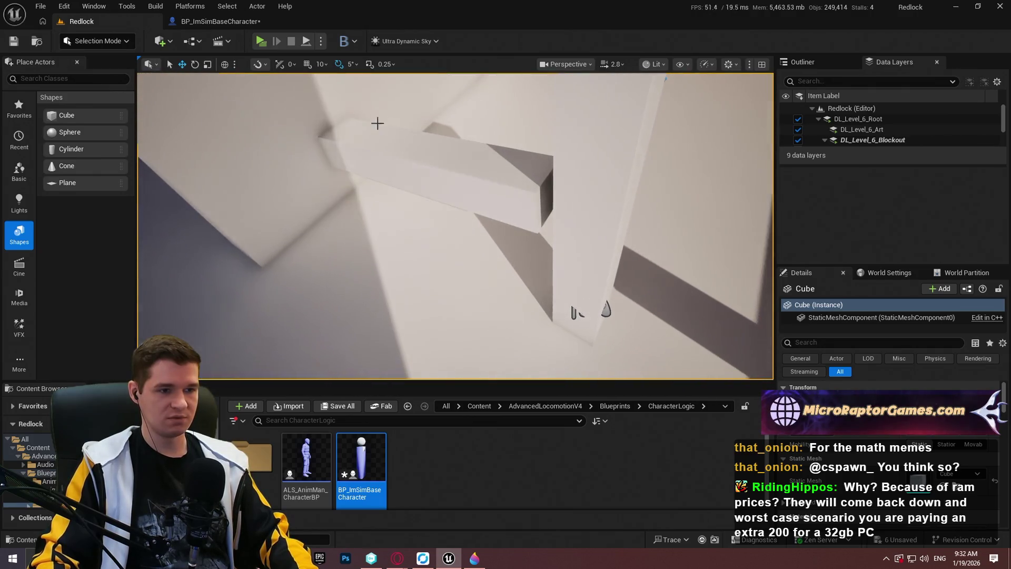
pyautogui.click(573, 185)
pyautogui.click(469, 172)
pyautogui.moveTo(574, 185)
pyautogui.mouseDown()
pyautogui.moveTo(469, 171)
pyautogui.moveTo(405, 142)
pyautogui.moveTo(363, 168)
pyautogui.moveTo(353, 189)
pyautogui.mouseUp()
# - Rotate the beam 90° in Local space and slide it sideways along Y
pyautogui.press('e')
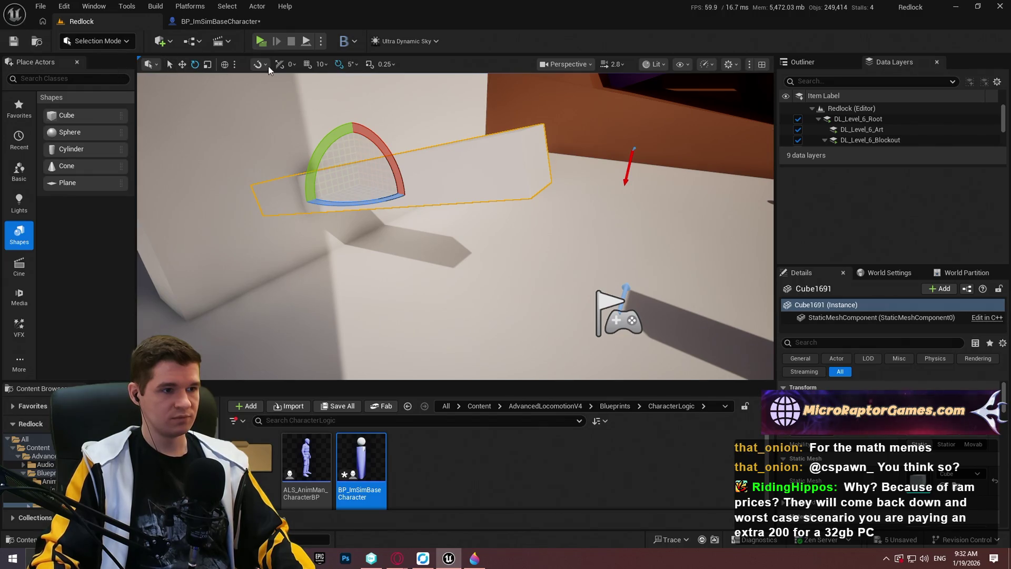
pyautogui.click(225, 64)
pyautogui.moveTo(392, 158); pyautogui.dragTo(400, 167)
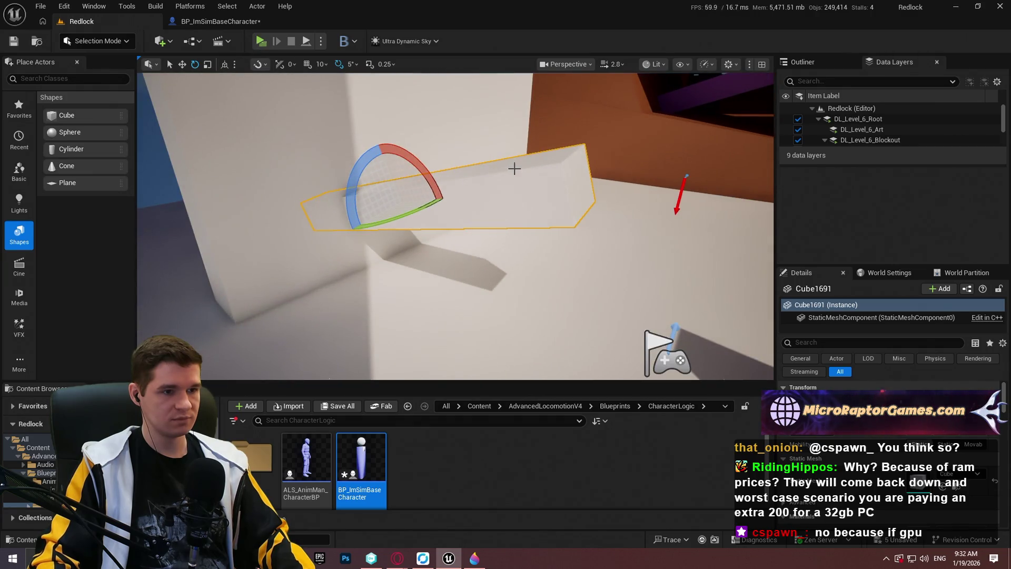
pyautogui.moveTo(419, 158)
pyautogui.mouseDown()
pyautogui.moveTo(458, 222)
pyautogui.moveTo(437, 269)
pyautogui.moveTo(424, 258)
pyautogui.mouseUp()
pyautogui.press('w')
pyautogui.moveTo(379, 203)
pyautogui.mouseDown()
pyautogui.moveTo(587, 220)
pyautogui.moveTo(527, 231)
pyautogui.moveTo(500, 177)
pyautogui.mouseUp()
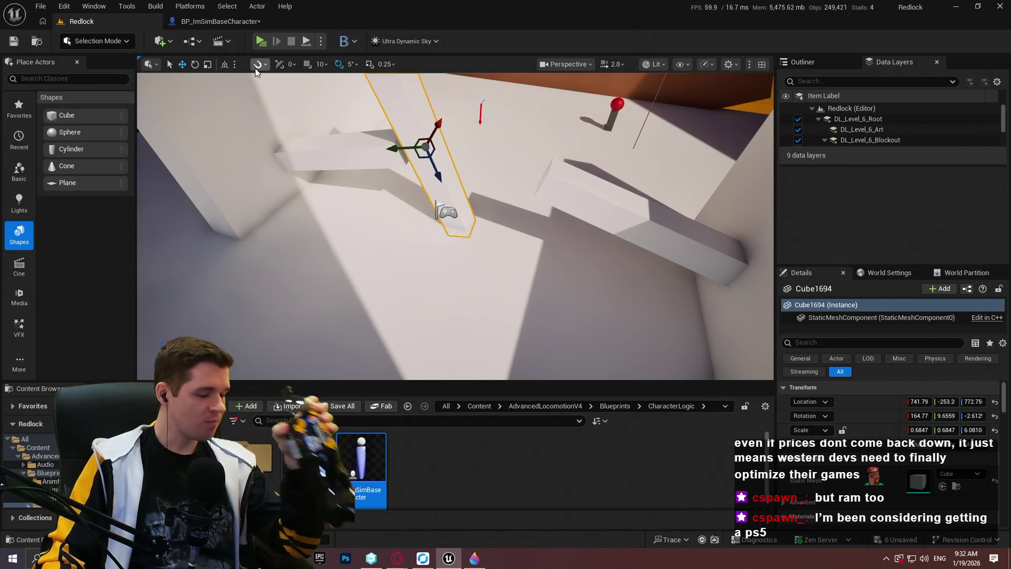
# - Play-test Redlock and walk the character against the slanted wall to read its normal
pyautogui.click(264, 42)
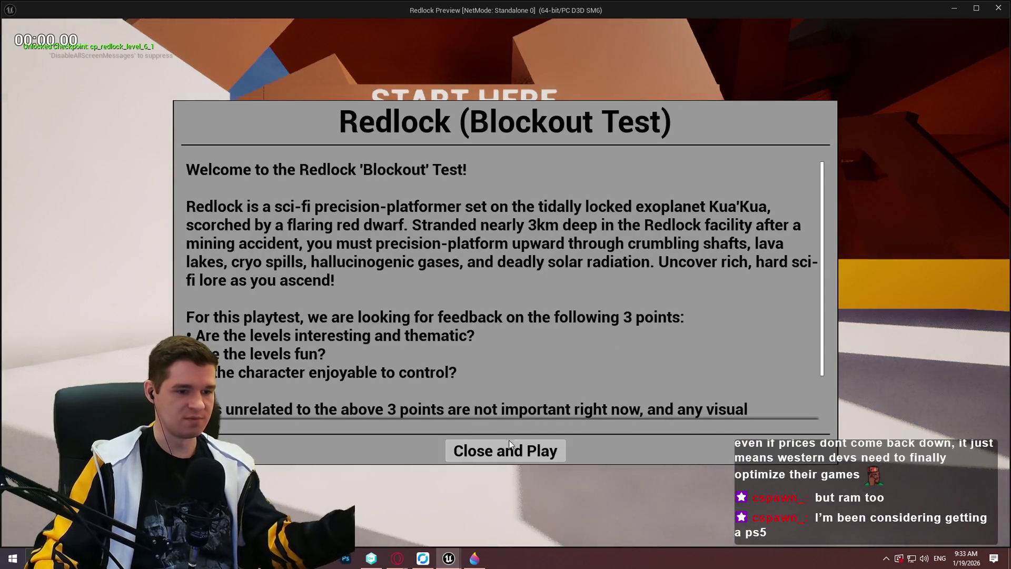
pyautogui.click(509, 447)
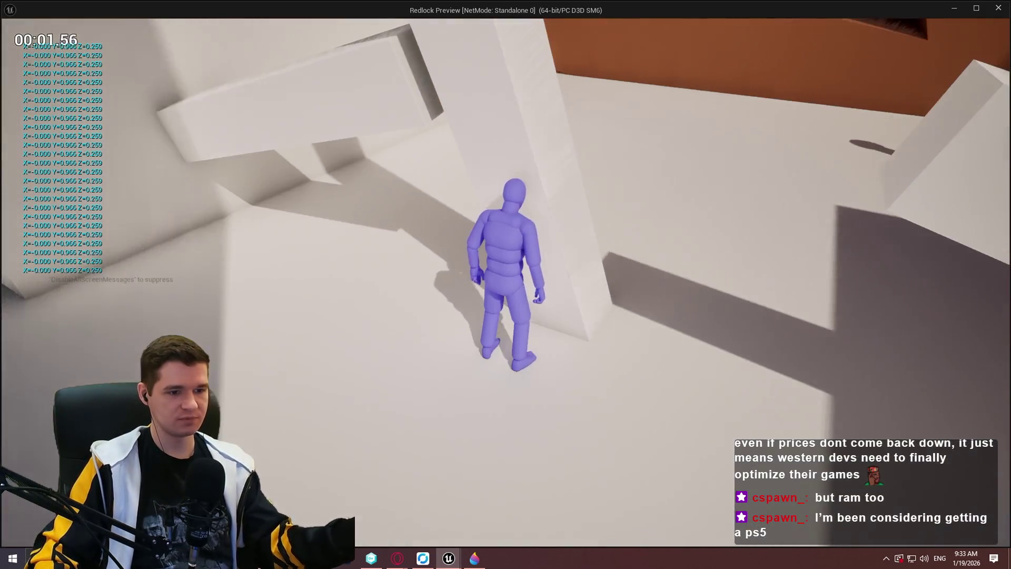
pyautogui.press('w')
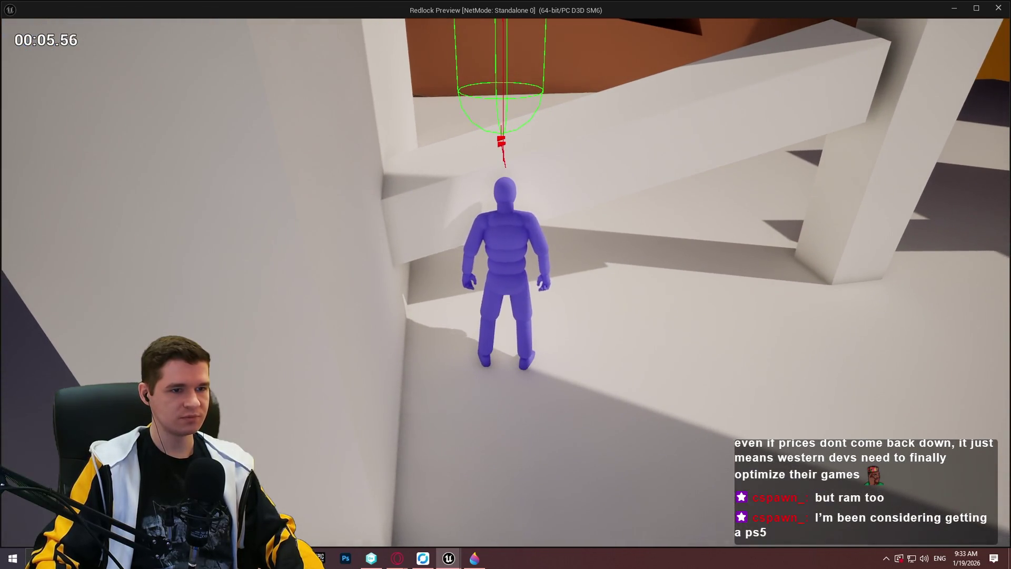
pyautogui.press('w')
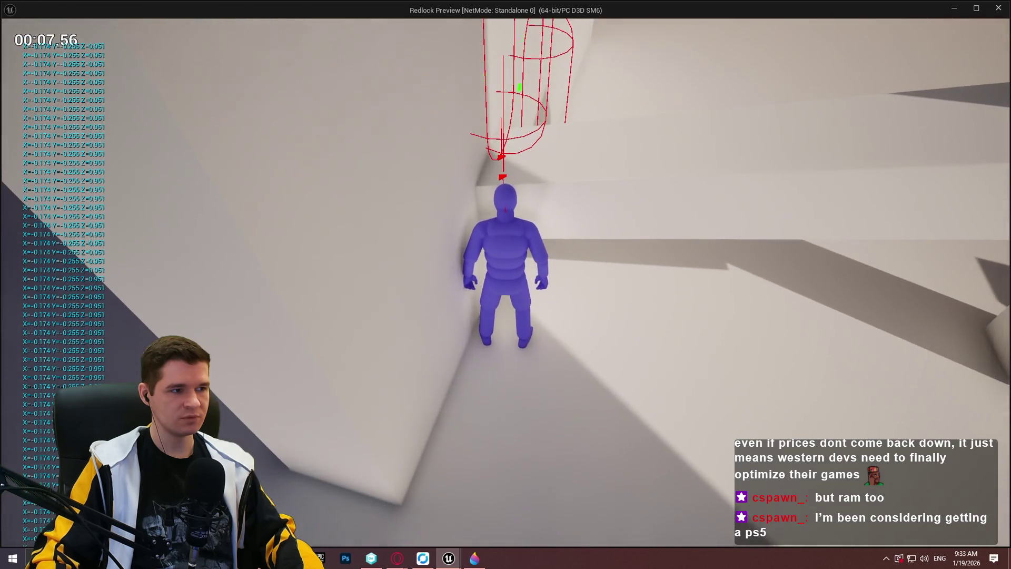
pyautogui.press('super')
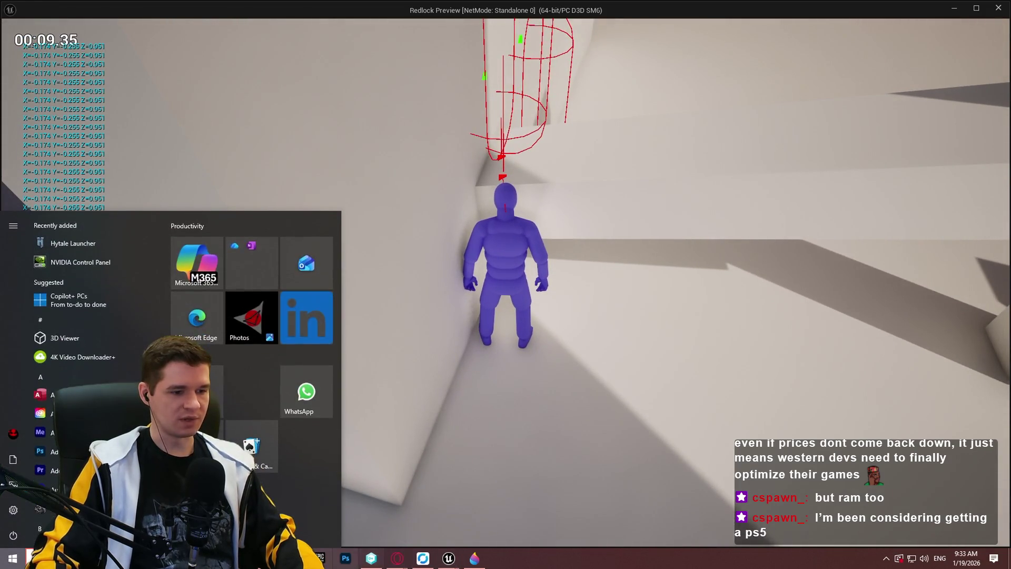
pyautogui.hotkey('alt', 'Tab')
# - Replace line 1's coordinates with the wall normal -0.174, -0.255, 0.951
pyautogui.moveTo(548, 45)
pyautogui.mouseDown()
pyautogui.moveTo(840, 80)
pyautogui.moveTo(784, 68)
pyautogui.mouseUp()
pyautogui.moveTo(694, 117); pyautogui.dragTo(565, 116)
pyautogui.write('-0.17')
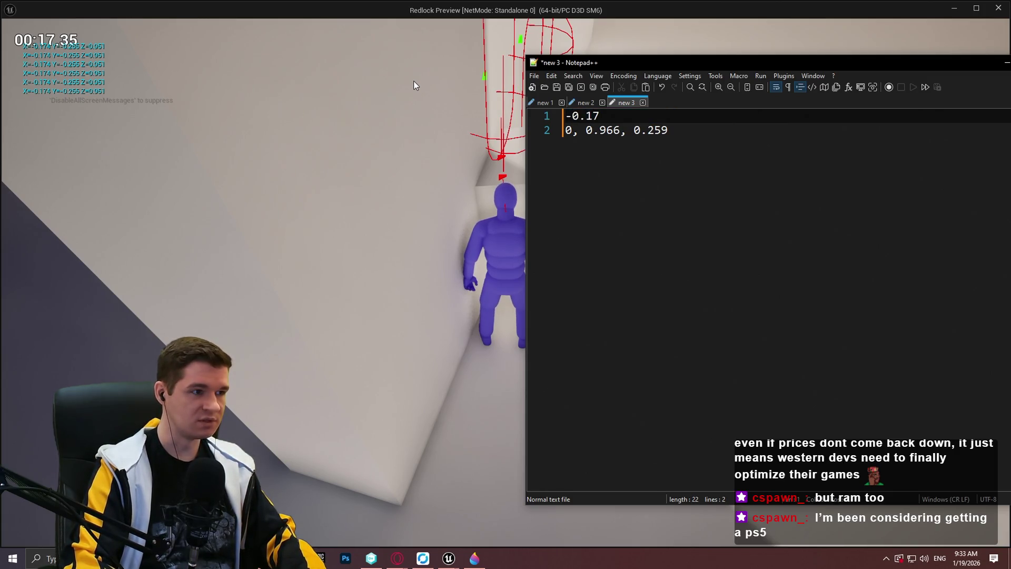
pyautogui.write('4, ')
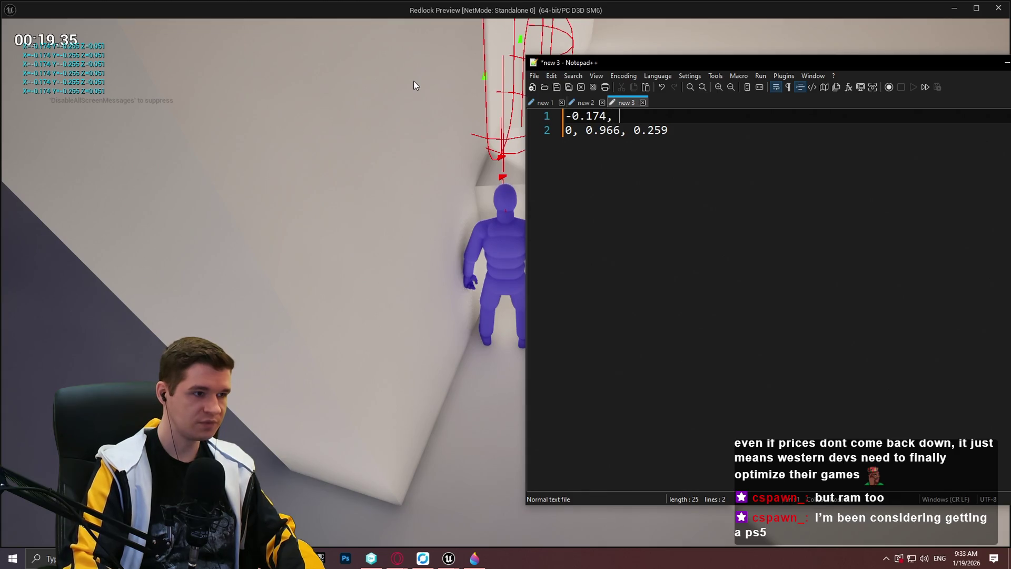
pyautogui.write('-0.255, ')
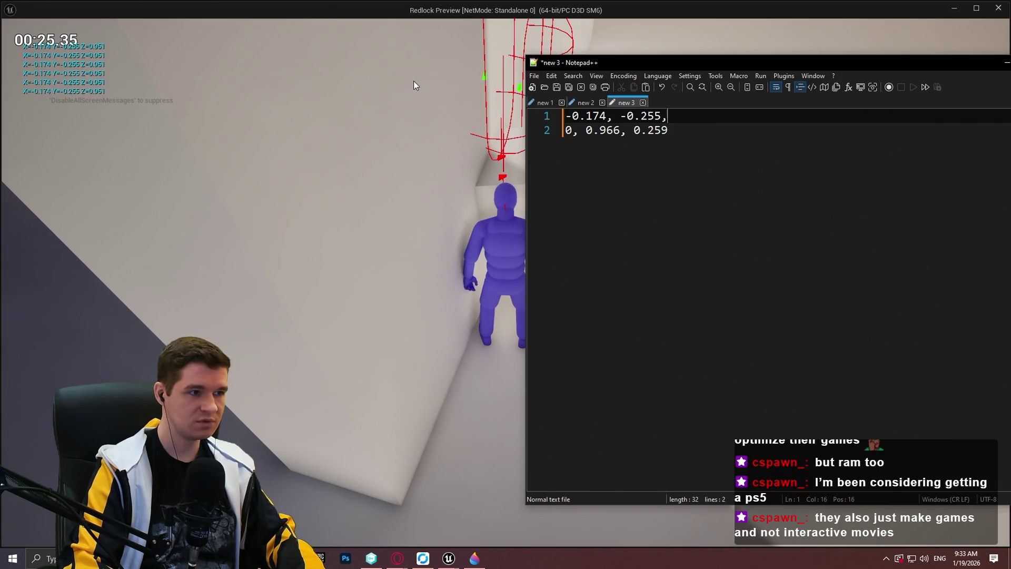
pyautogui.write('0.951')
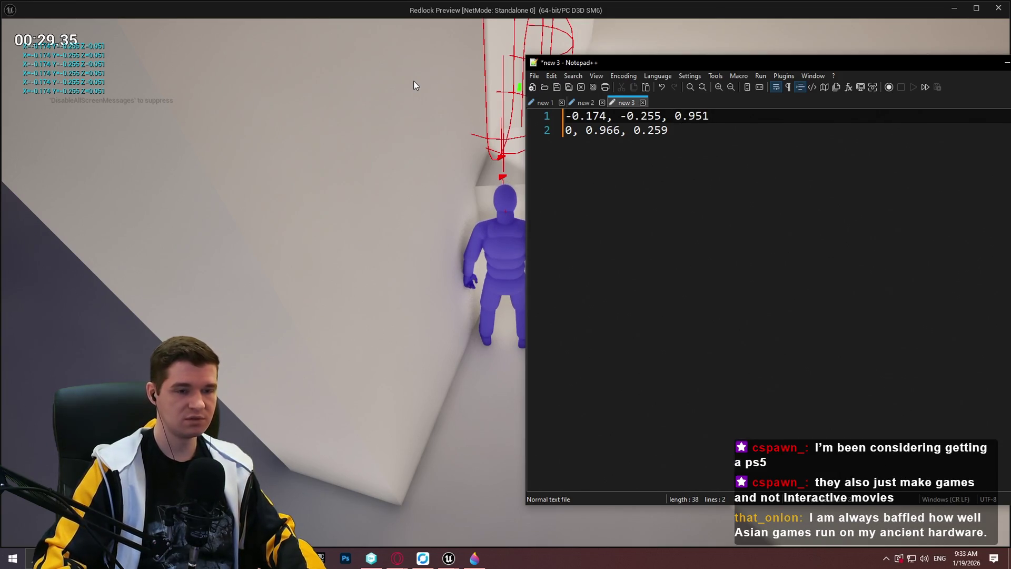
# - Clear line 2 and enter the second normal 0, 0.966, 0.259
pyautogui.press('Down')
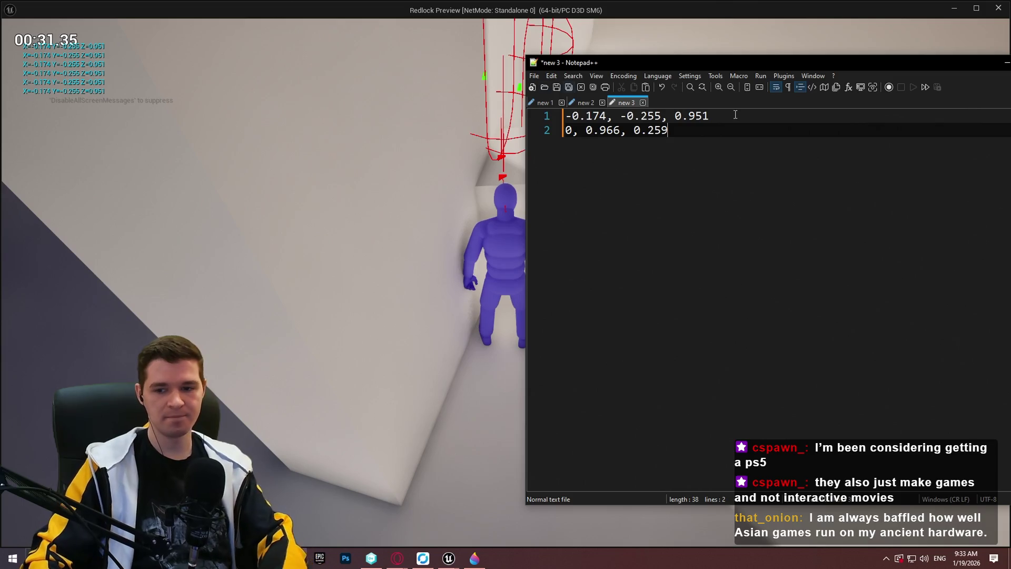
pyautogui.moveTo(690, 128); pyautogui.dragTo(565, 132)
pyautogui.press('BackSpace')
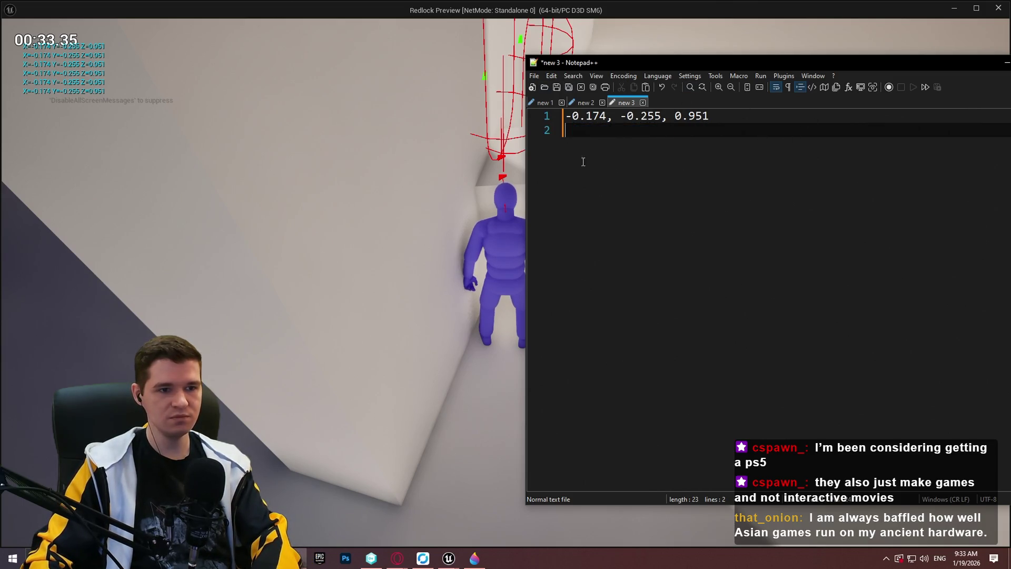
pyautogui.click(352, 167)
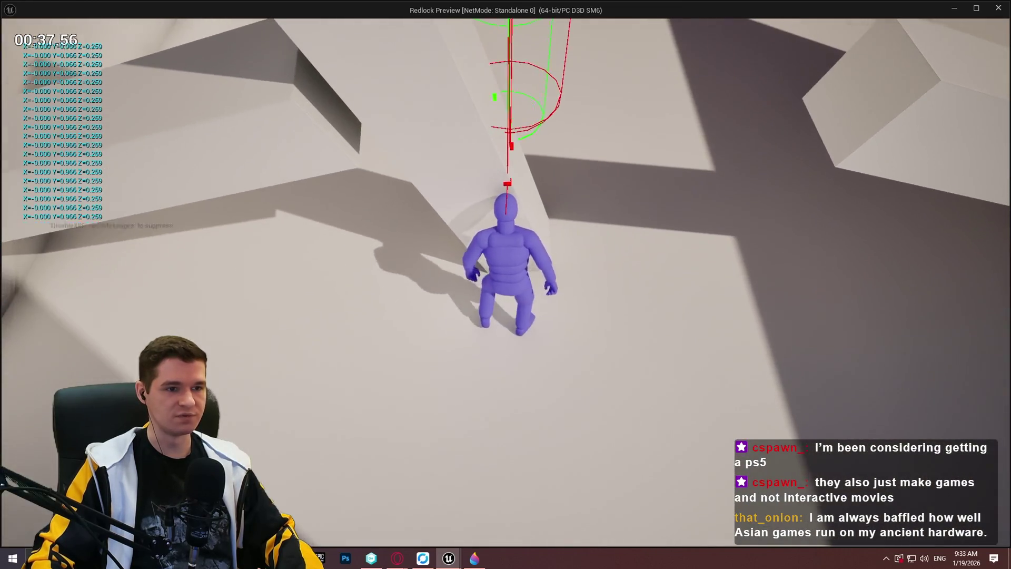
pyautogui.press('super')
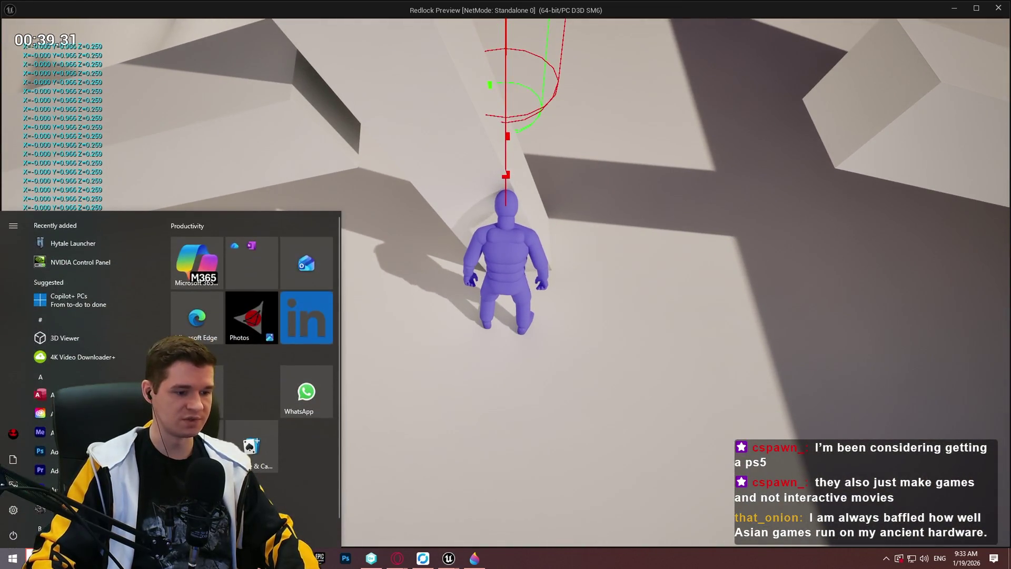
pyautogui.hotkey('alt', 'Tab')
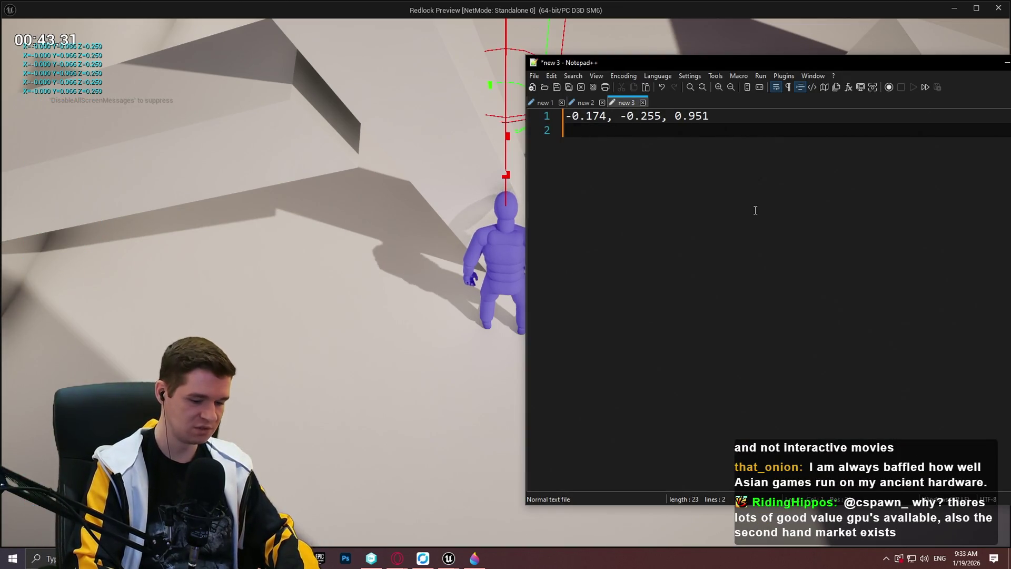
pyautogui.write('0, 0')
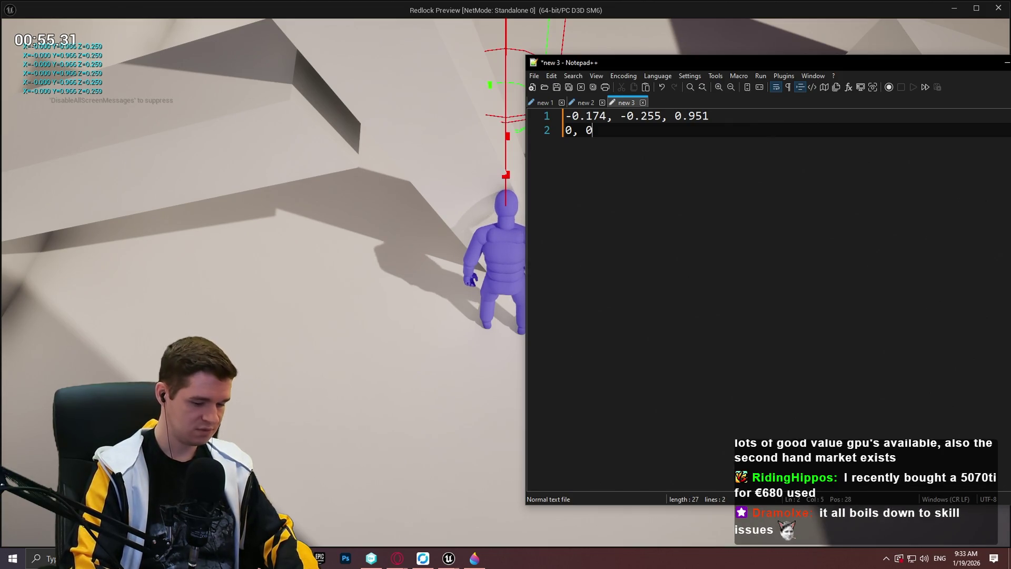
pyautogui.write('.966, ')
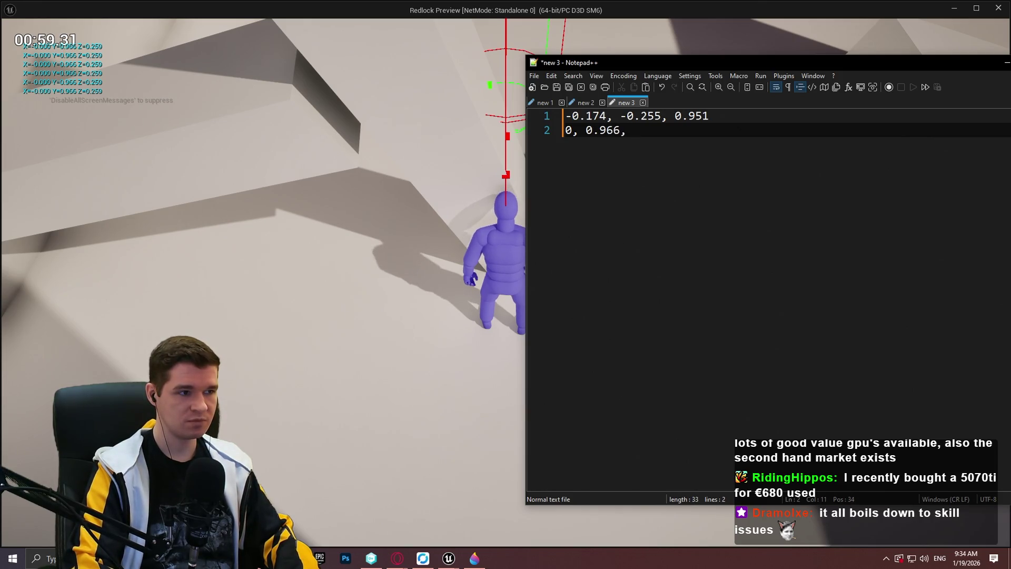
pyautogui.write('0.259')
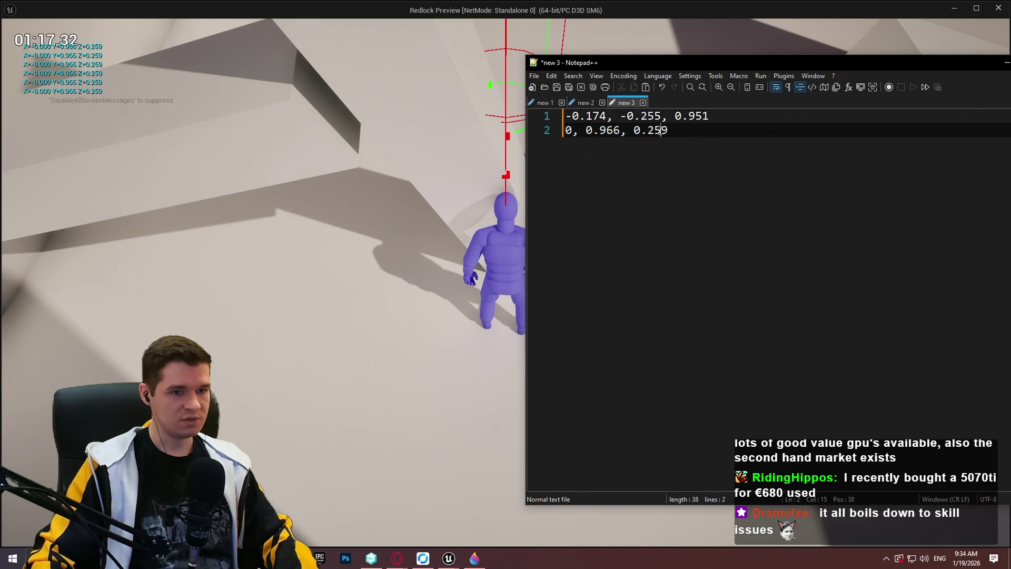
pyautogui.click(709, 122)
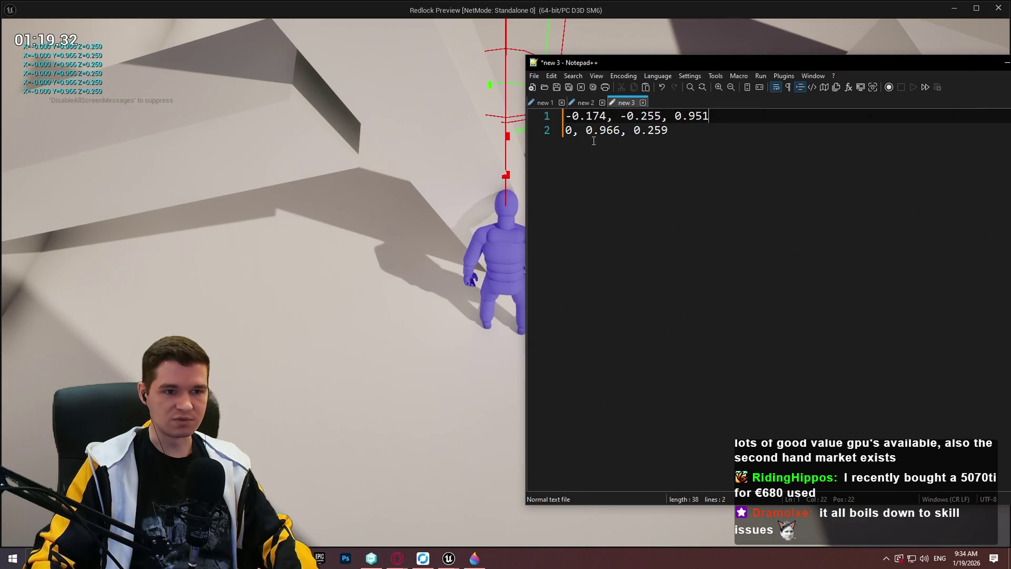
# - Walk the character along several walls and ledges to test the trace, then exit with Esc
pyautogui.click(438, 125)
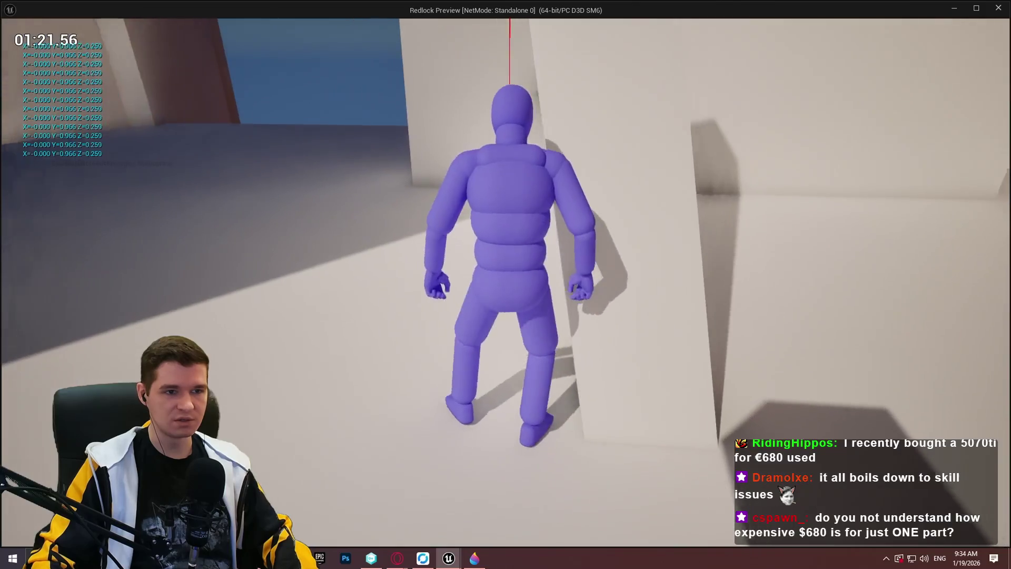
pyautogui.press('w')
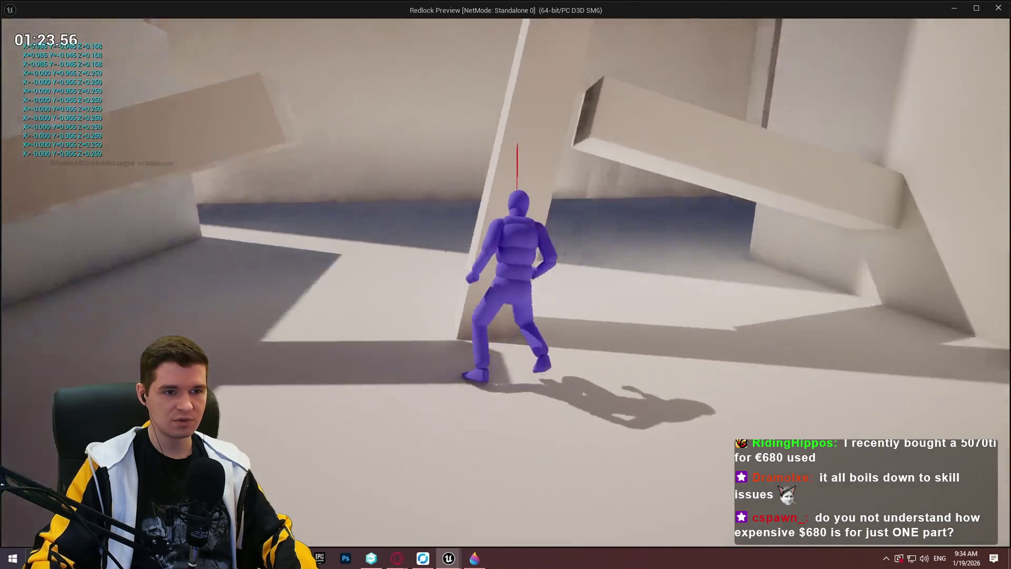
pyautogui.press('w')
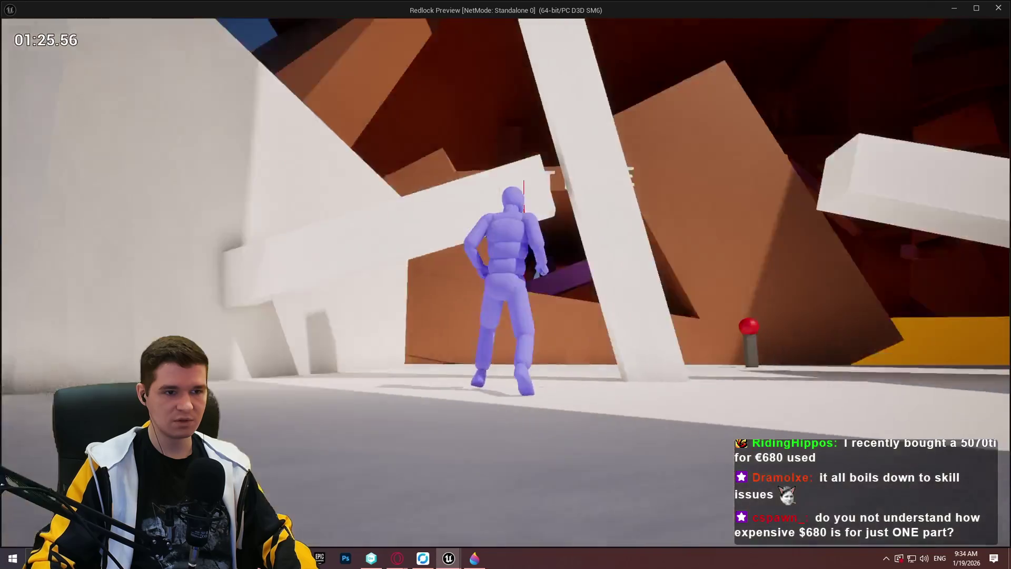
pyautogui.press('w')
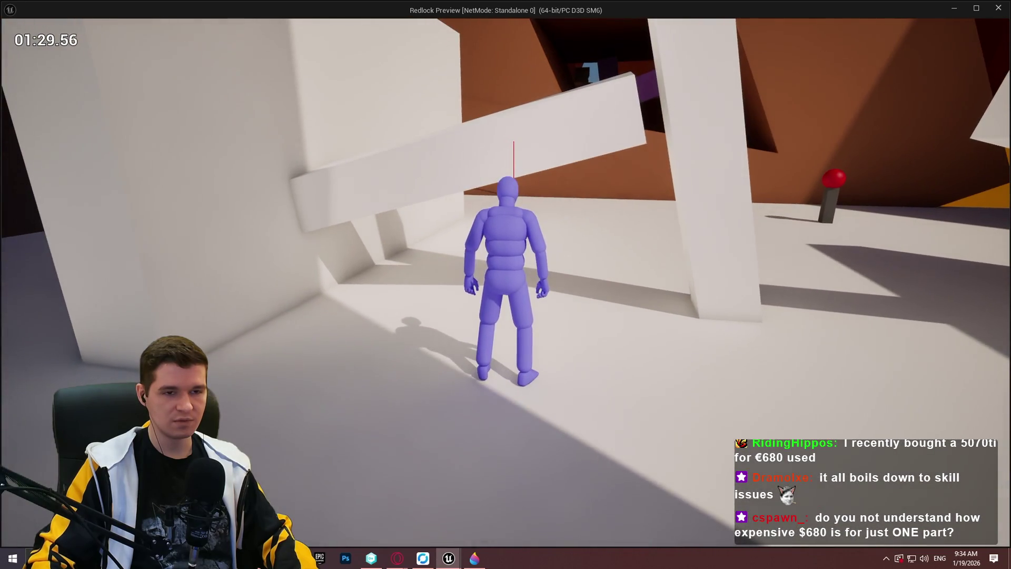
pyautogui.press('w')
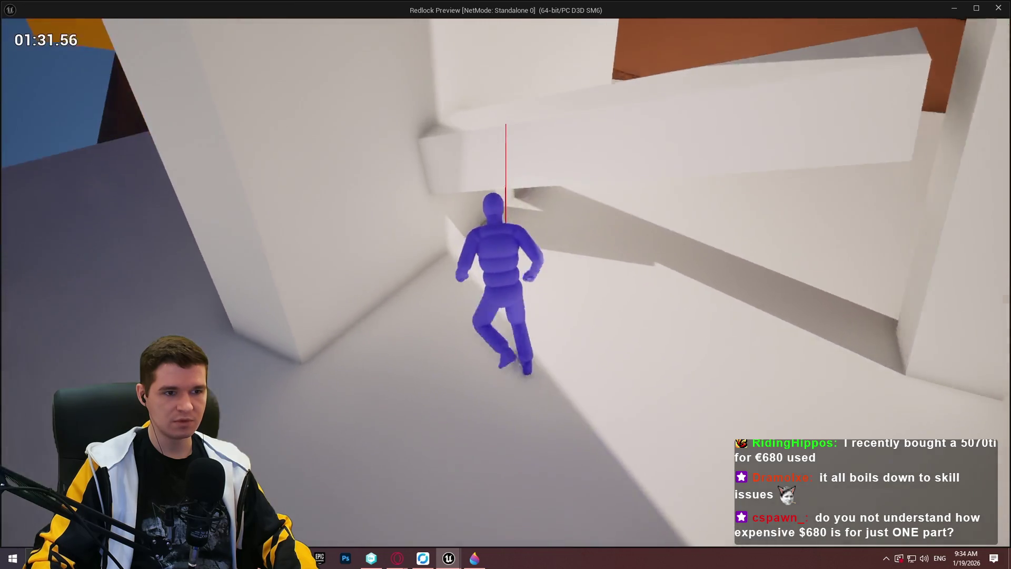
pyautogui.press('s')
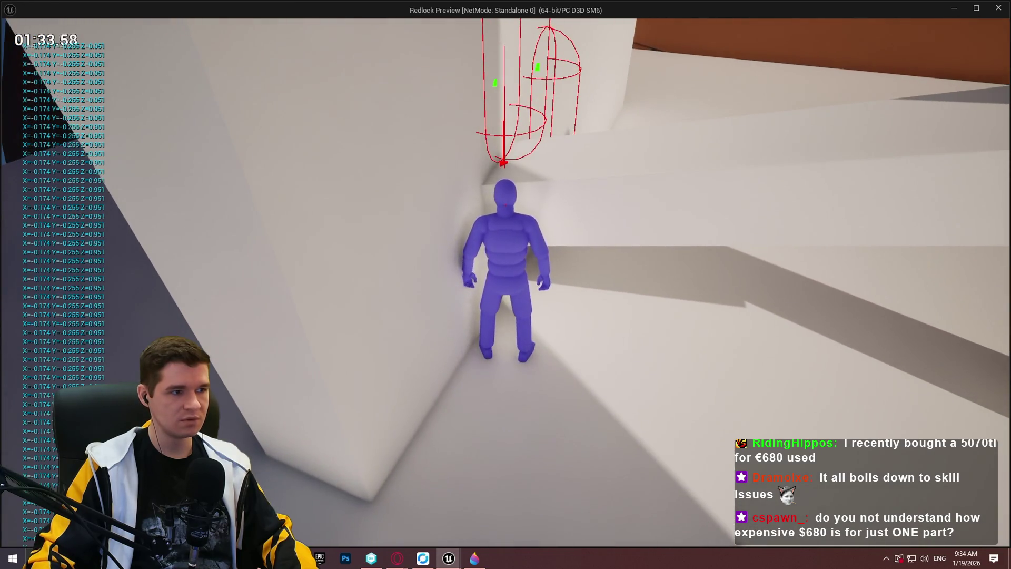
pyautogui.press('w')
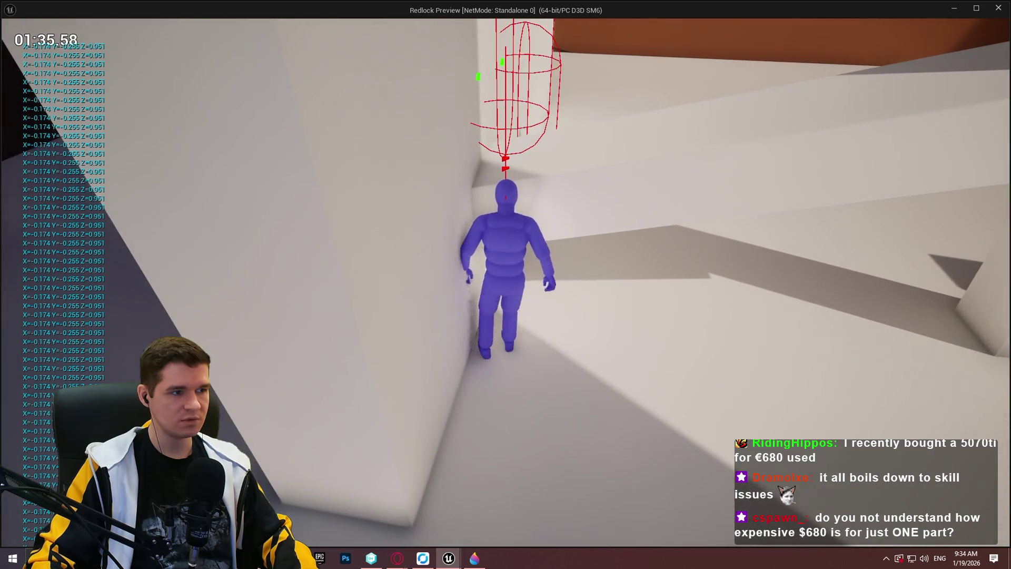
pyautogui.press('w')
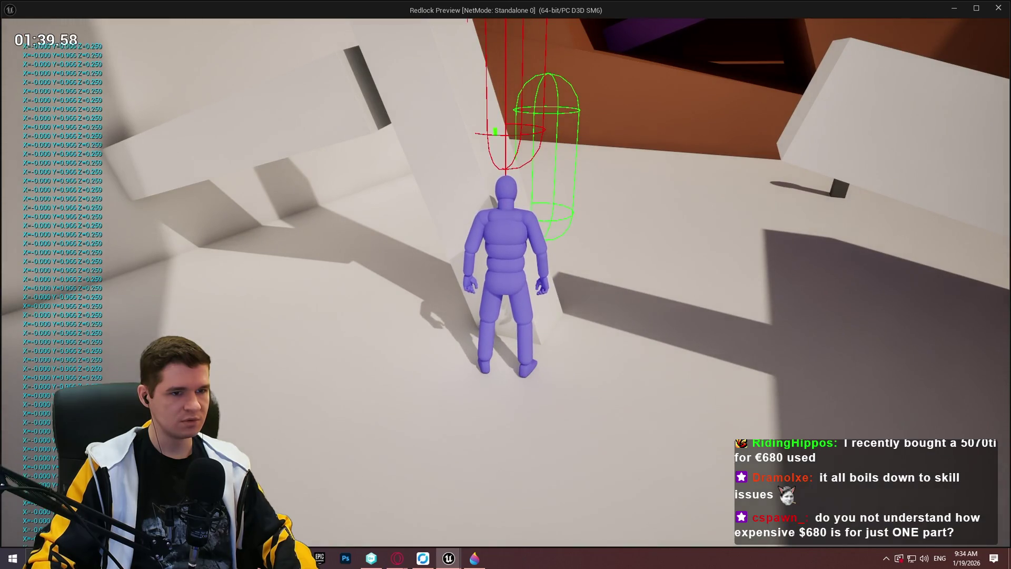
pyautogui.press('w')
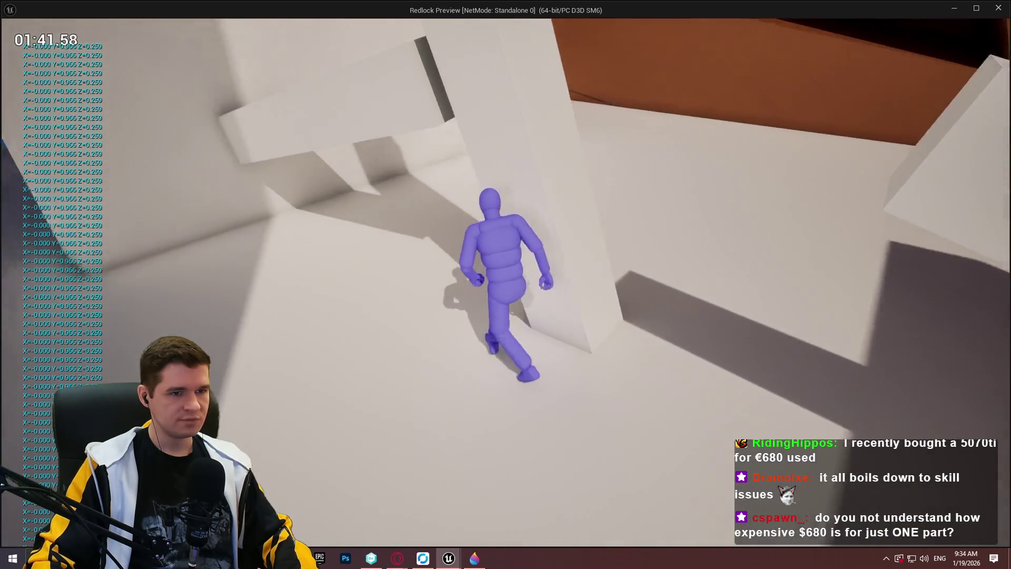
pyautogui.press('w')
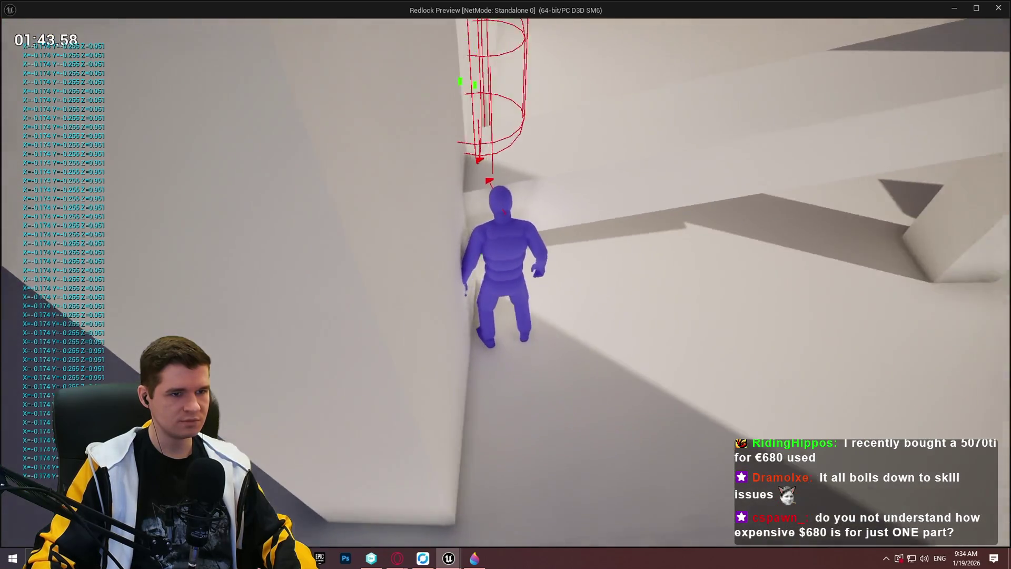
pyautogui.press('w')
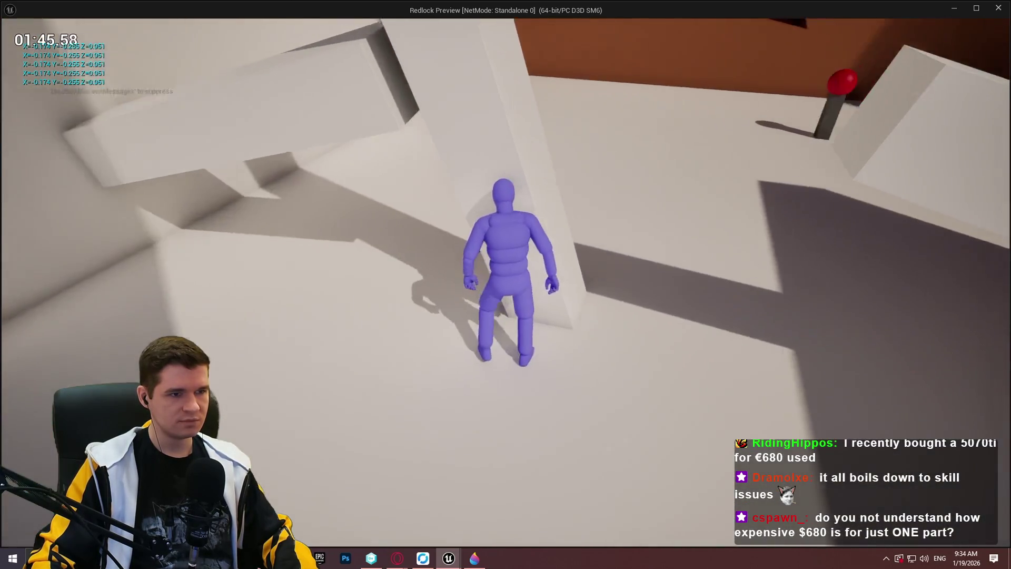
pyautogui.press('e')
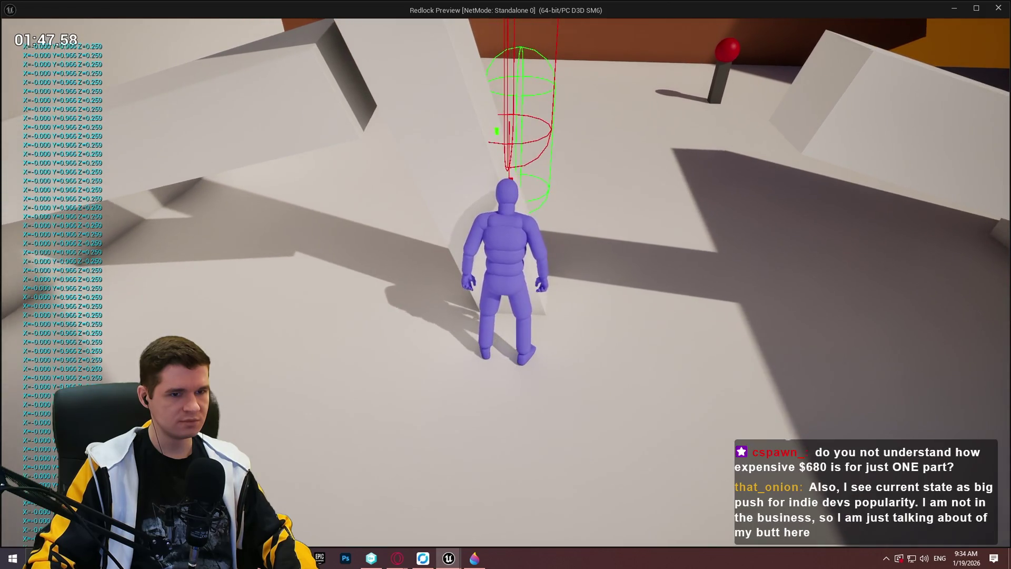
pyautogui.press('Escape')
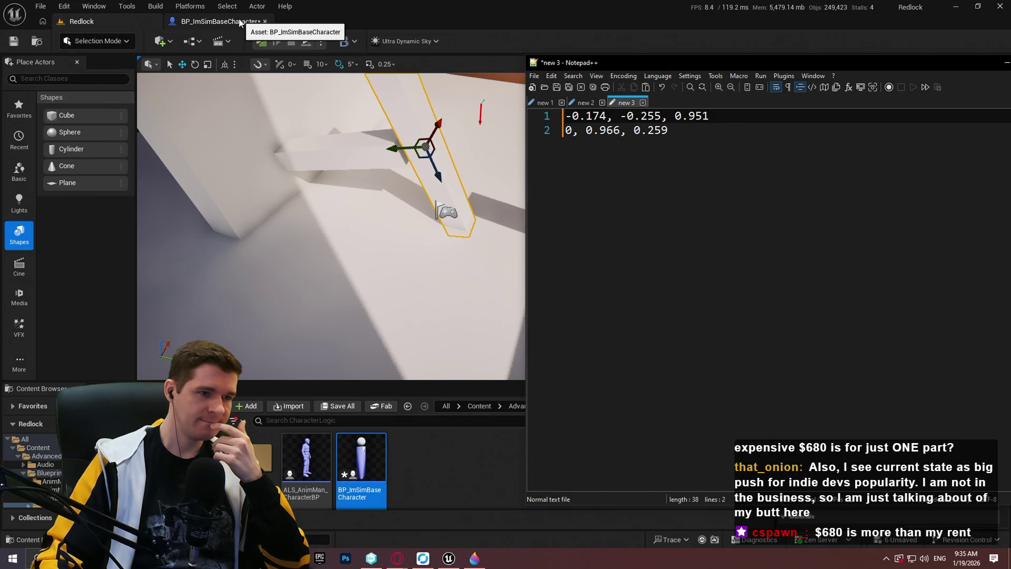
# - In BP_ImSimBaseCharacter's TickMantlingCheck graph, drag To Quaternion clear of Vector Forward
pyautogui.click(239, 22)
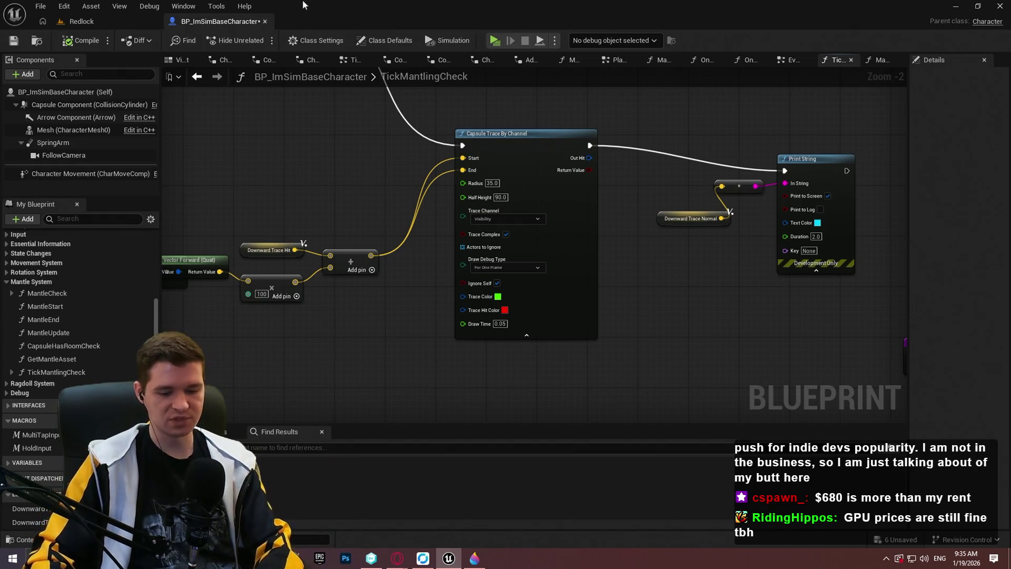
pyautogui.moveTo(343, 349); pyautogui.dragTo(695, 310)
pyautogui.moveTo(473, 224)
pyautogui.mouseDown()
pyautogui.moveTo(418, 219)
pyautogui.moveTo(447, 221)
pyautogui.moveTo(435, 223)
pyautogui.mouseUp()
pyautogui.click(454, 296)
# - Review the graph from the capsule trace to the quaternion chain against the noted normals
pyautogui.scroll(2, 458, 284)
pyautogui.moveTo(480, 284); pyautogui.dragTo(588, 283)
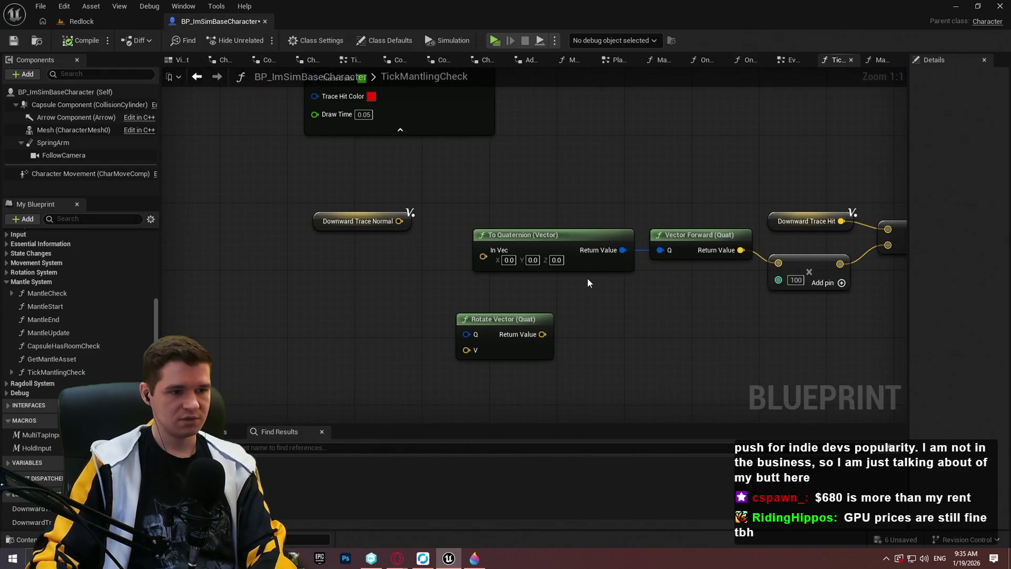
pyautogui.moveTo(714, 293); pyautogui.dragTo(176, 308)
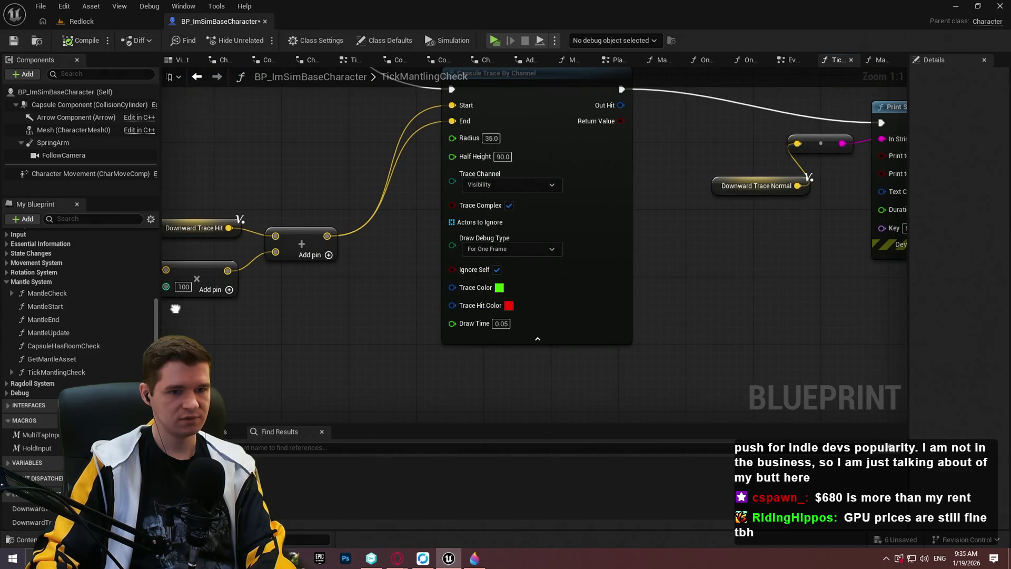
pyautogui.hotkey('alt', 'Tab')
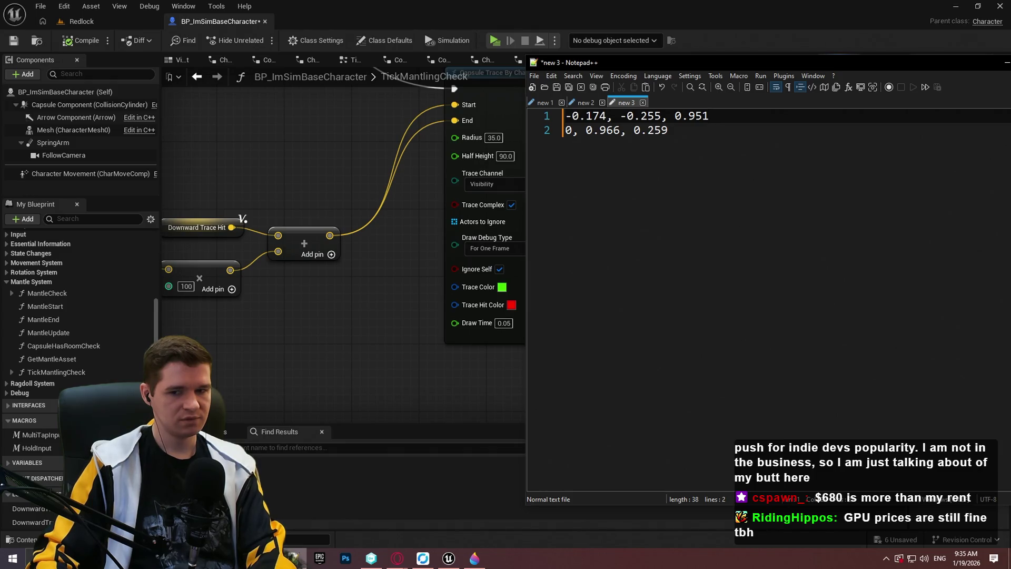
pyautogui.hotkey('alt', 'Tab')
pyautogui.moveTo(358, 387)
pyautogui.mouseDown()
pyautogui.moveTo(629, 384)
pyautogui.moveTo(819, 348)
pyautogui.mouseUp()
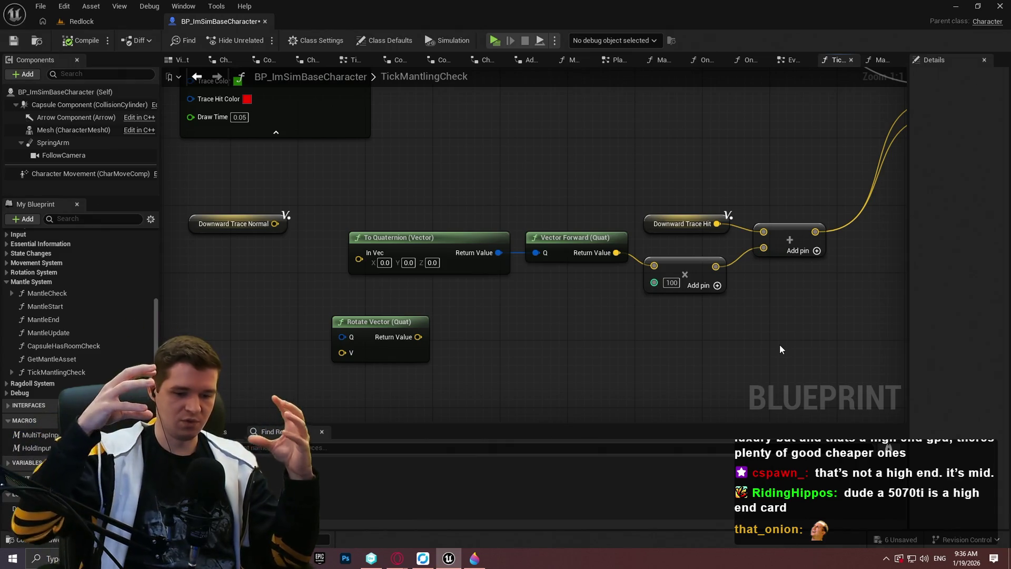
pyautogui.click(474, 560)
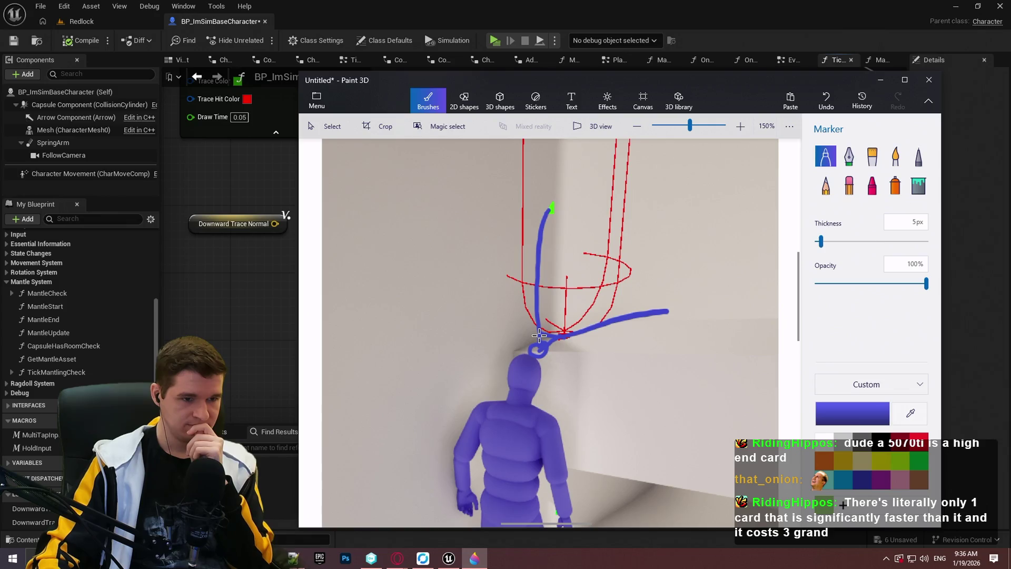
# - Zoom the Paint 3D sketch out to 125% and return to the Unreal graph
pyautogui.scroll(-1, 578, 278)
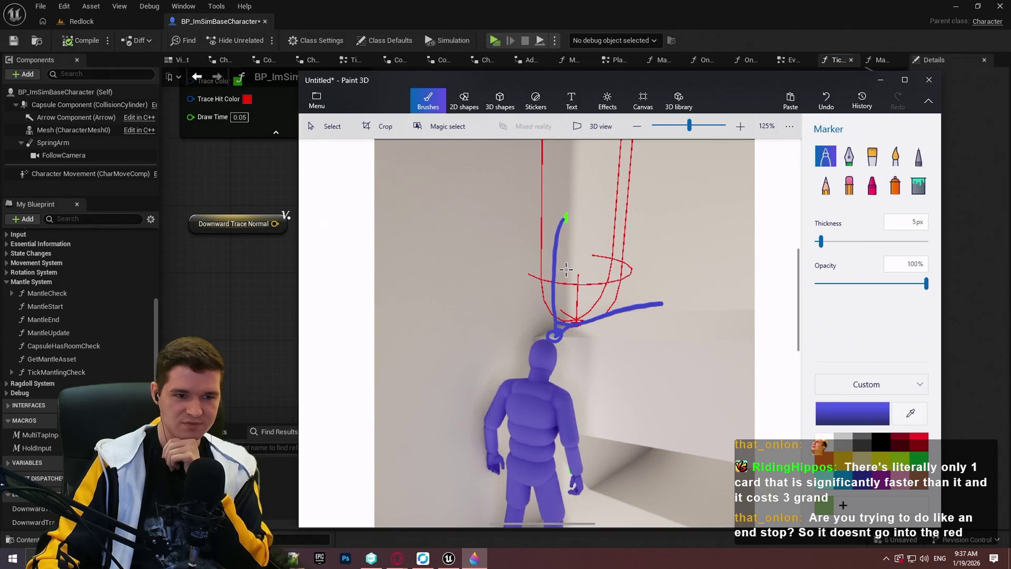
pyautogui.click(449, 559)
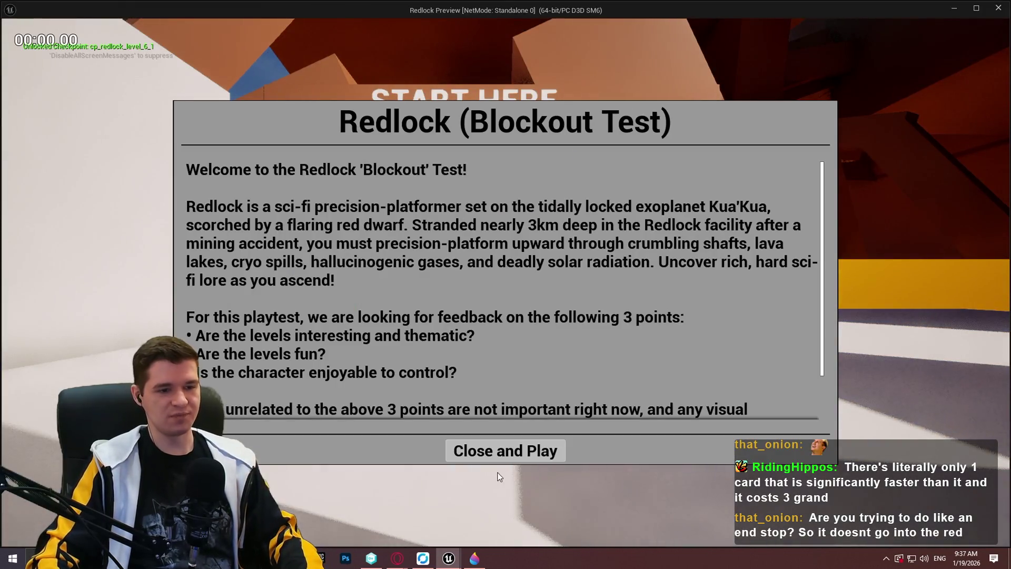
# - Play Redlock standalone, climbing ledges and jumping onto the corner wall to test mantling
pyautogui.click(508, 449)
pyautogui.press('w')
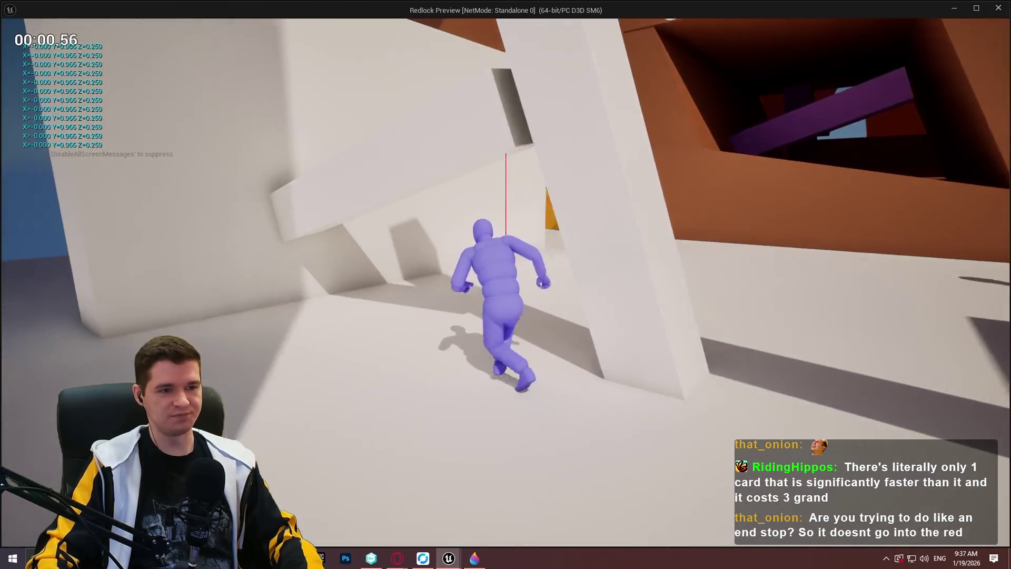
pyautogui.press('space')
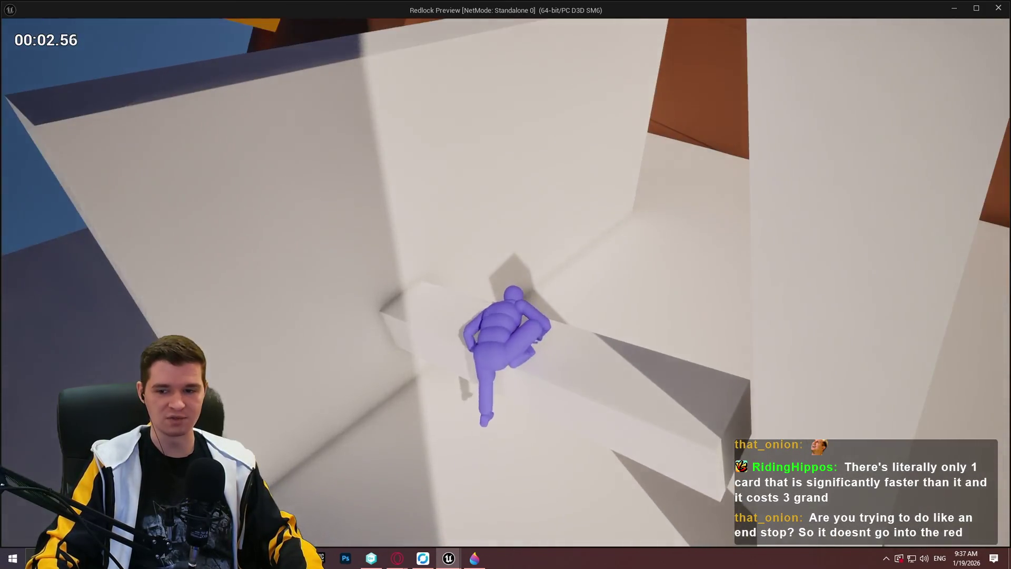
pyautogui.press('space')
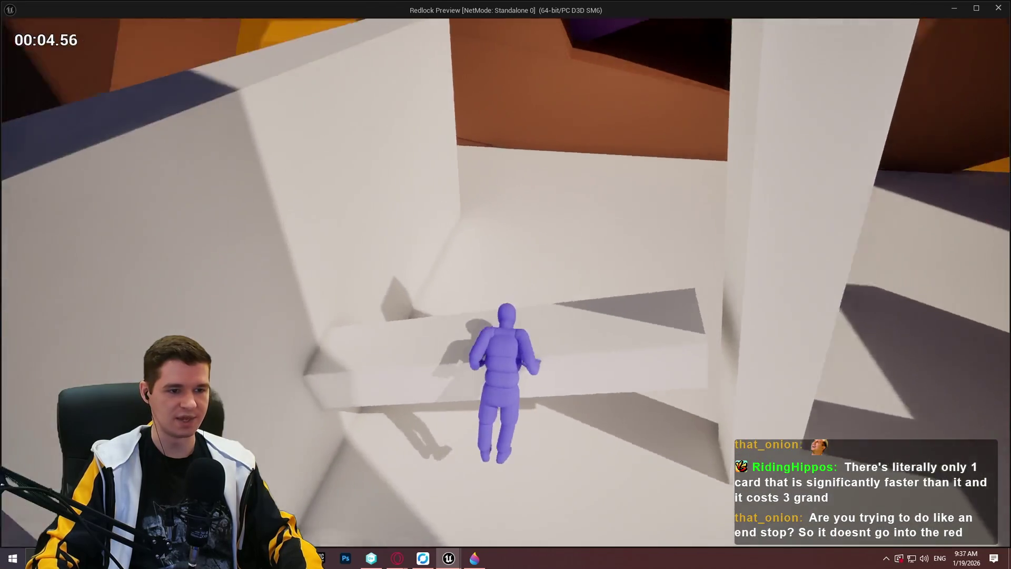
pyautogui.press('space')
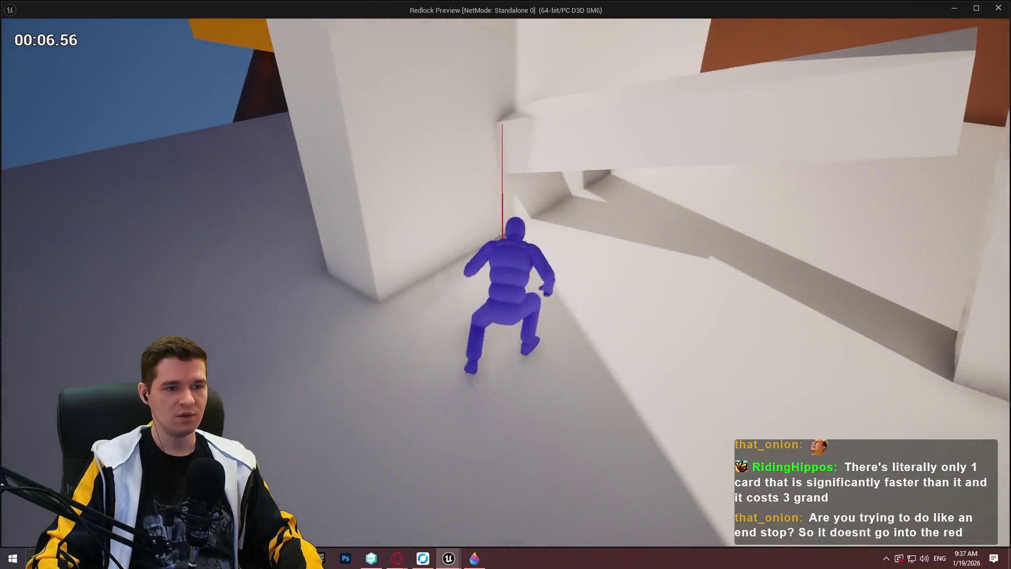
pyautogui.press('w')
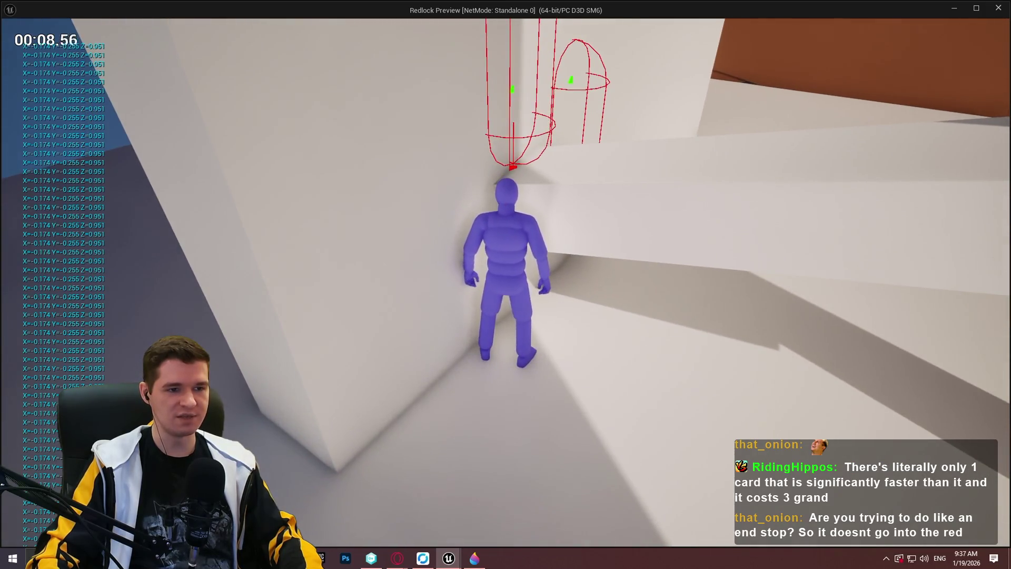
pyautogui.press('space')
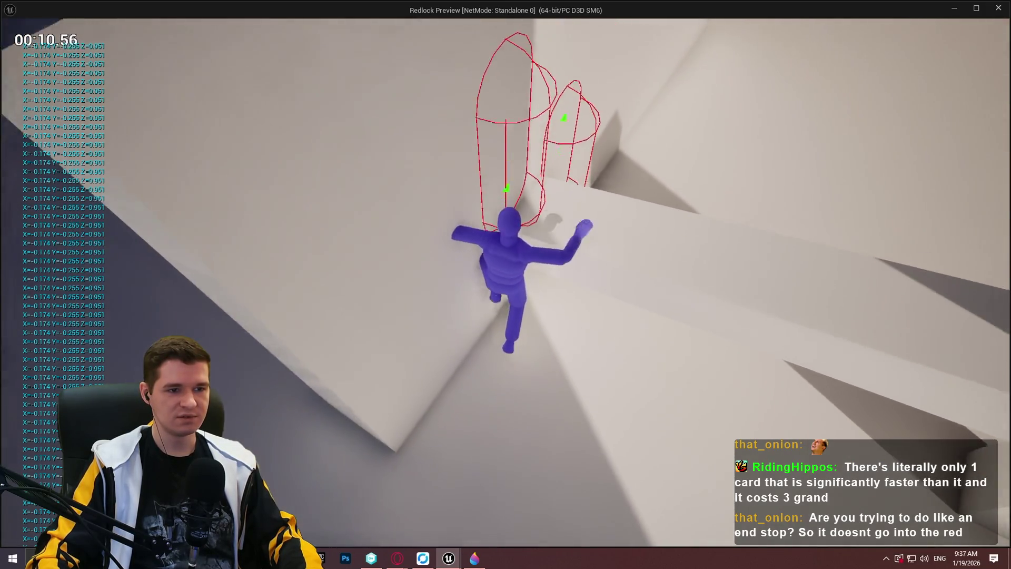
pyautogui.press('space')
pyautogui.press('space')
pyautogui.press('space')
pyautogui.press('space')
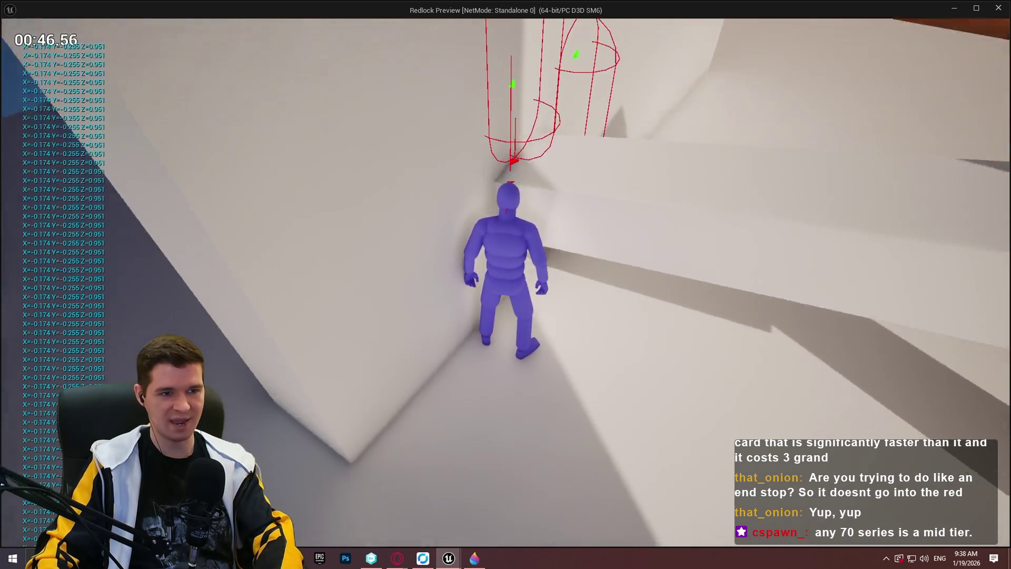
pyautogui.press('Print')
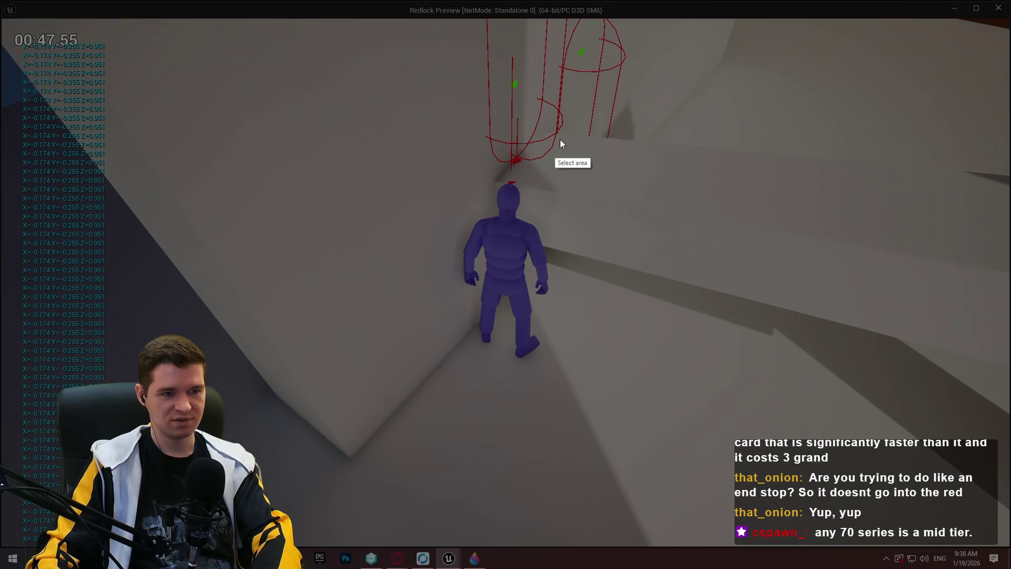
pyautogui.moveTo(473, 11); pyautogui.dragTo(696, 272)
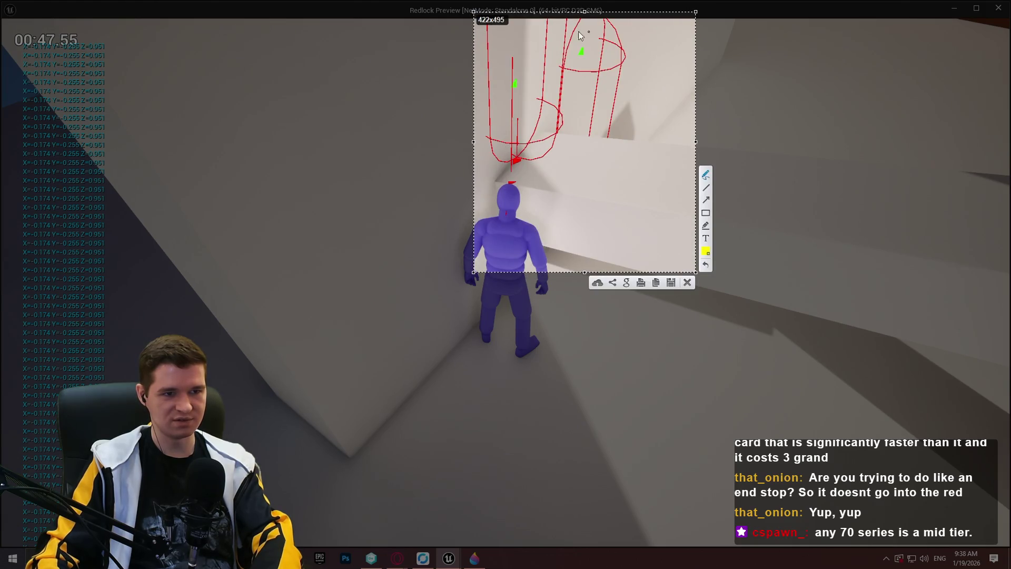
pyautogui.moveTo(545, 17); pyautogui.dragTo(529, 153)
pyautogui.moveTo(604, 57); pyautogui.dragTo(548, 11)
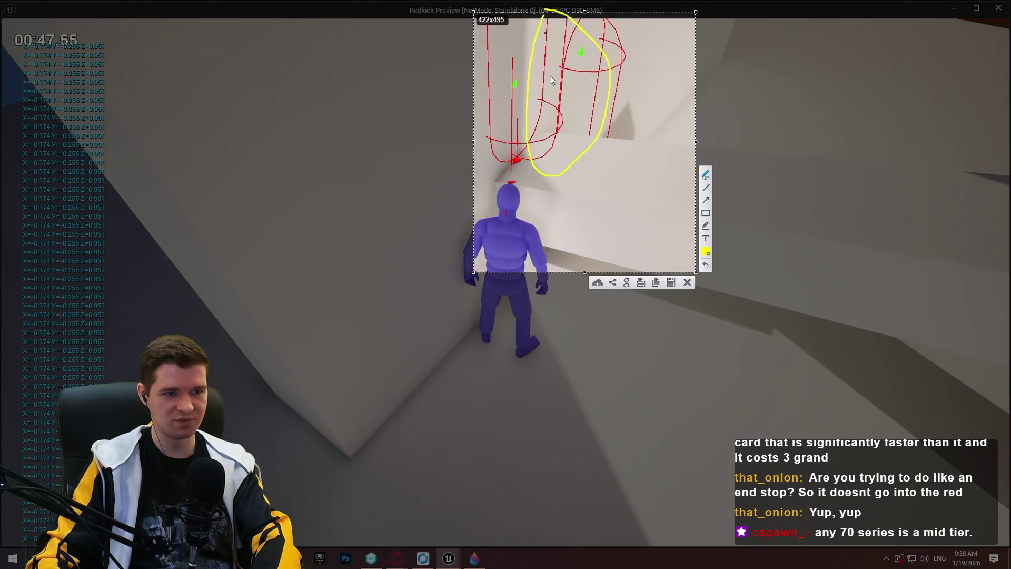
pyautogui.moveTo(512, 202)
pyautogui.mouseDown()
pyautogui.moveTo(515, 158)
pyautogui.moveTo(518, 176)
pyautogui.mouseUp()
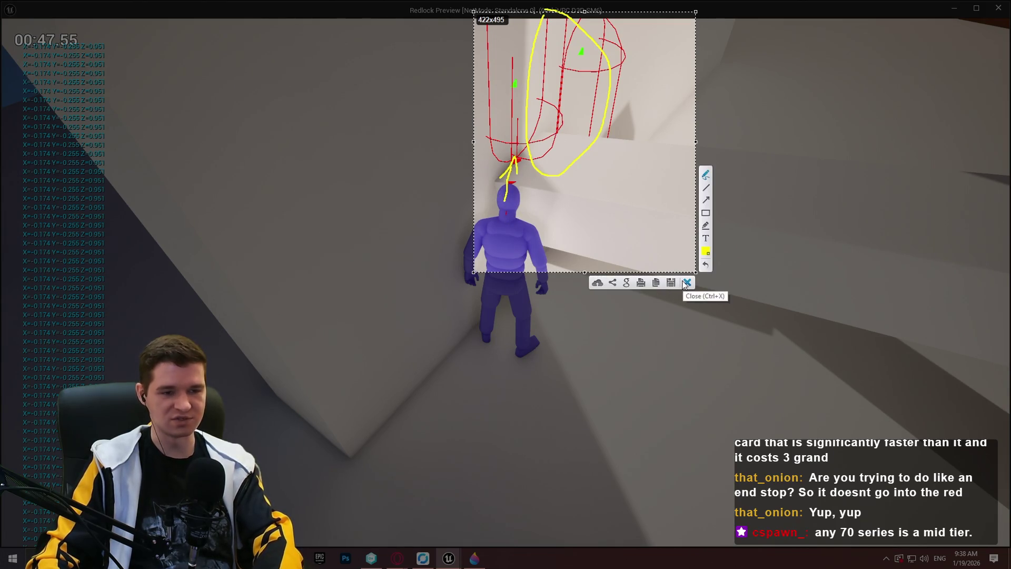
pyautogui.click(687, 283)
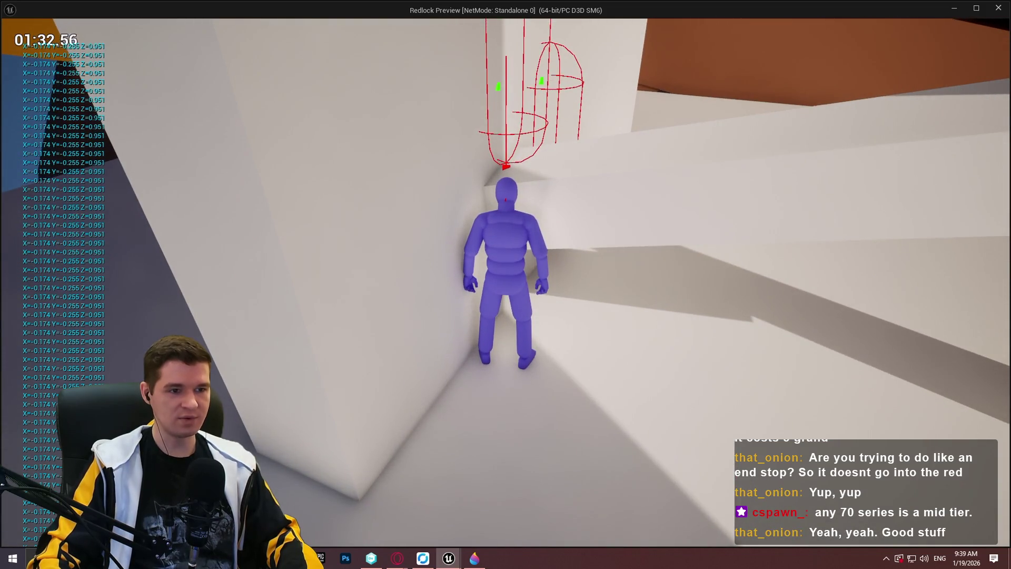
# - Stop the Redlock play-test with Esc and switch to the browser
pyautogui.press('Escape')
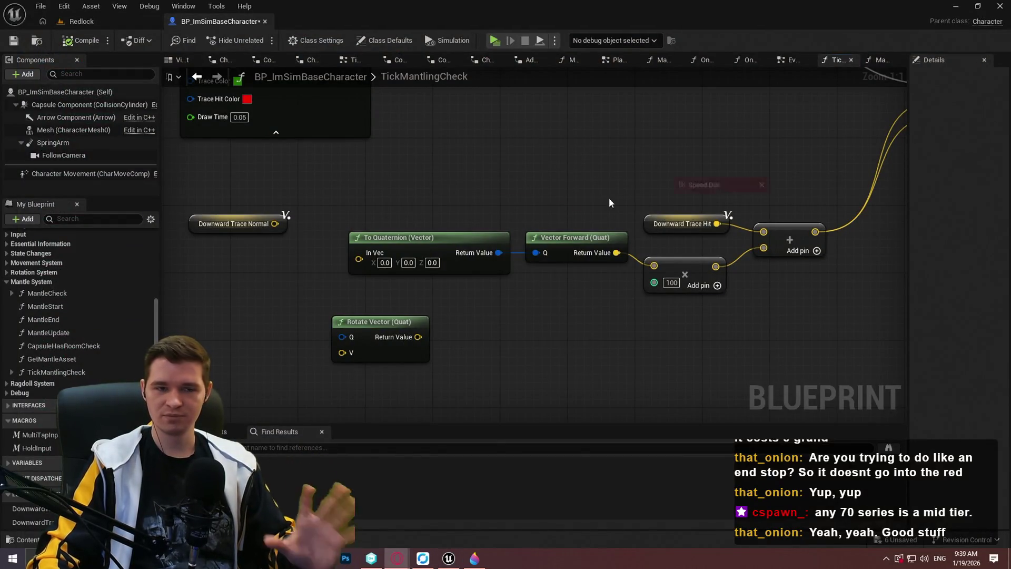
pyautogui.hotkey('alt', 'Tab')
# - Search Google for 'quaternion perpendicular' and open Wikipedia's 'Quaternions and spatial rotation'
pyautogui.write('perpindicuy')
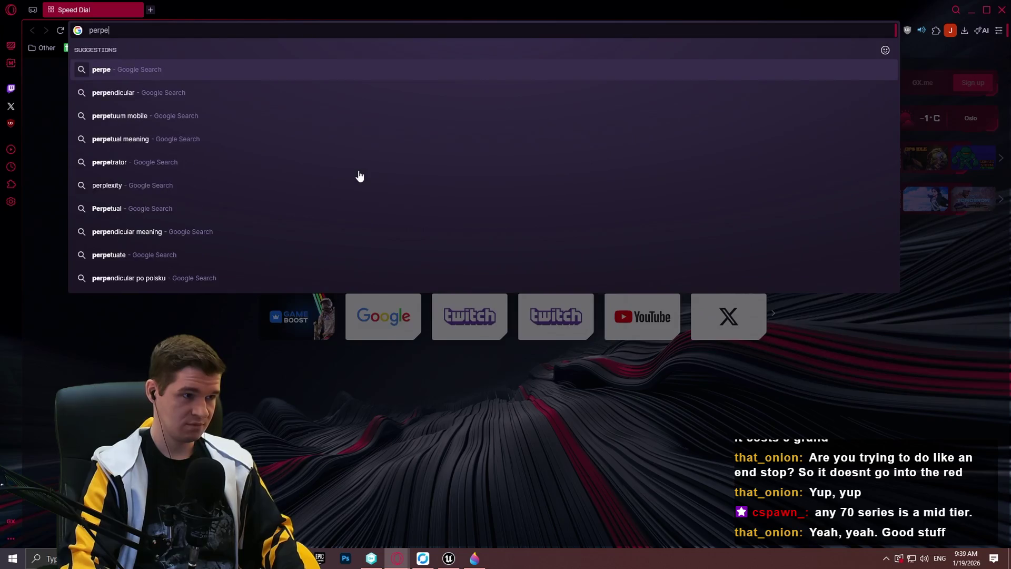
pyautogui.press('BackSpace')
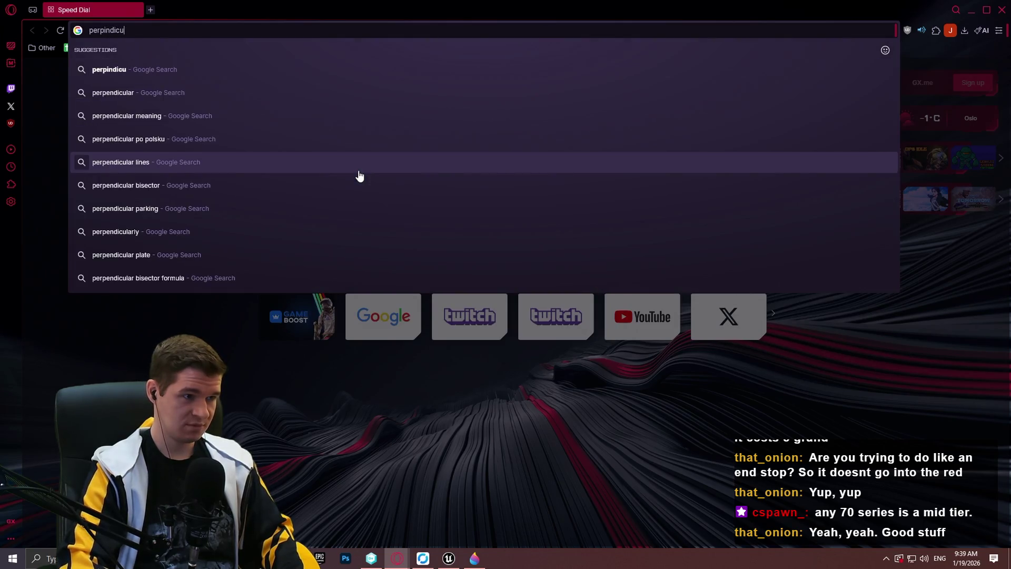
pyautogui.press('Up')
pyautogui.press('Up')
pyautogui.press('Up')
pyautogui.write('quater')
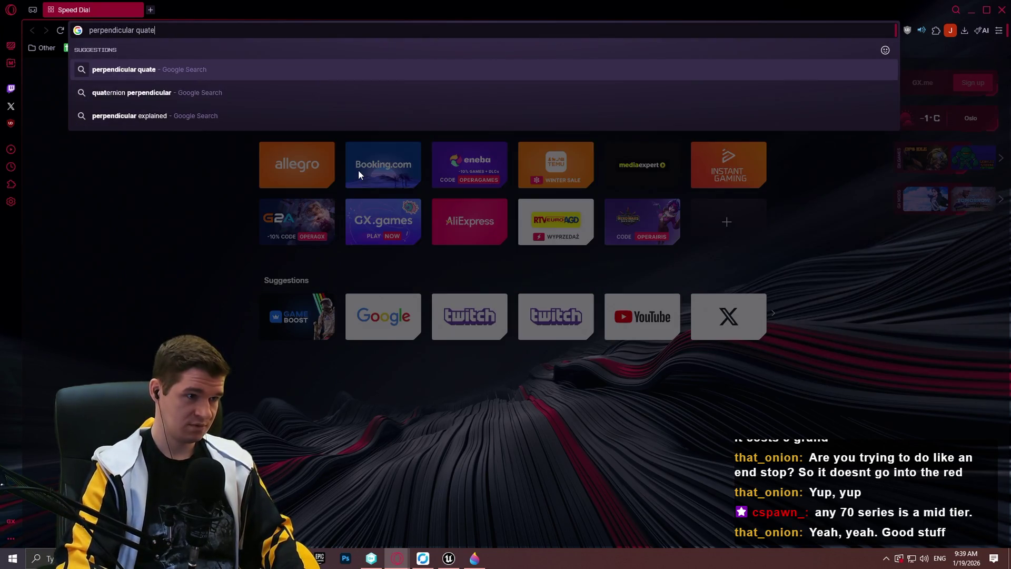
pyautogui.press('Down')
pyautogui.press('Return')
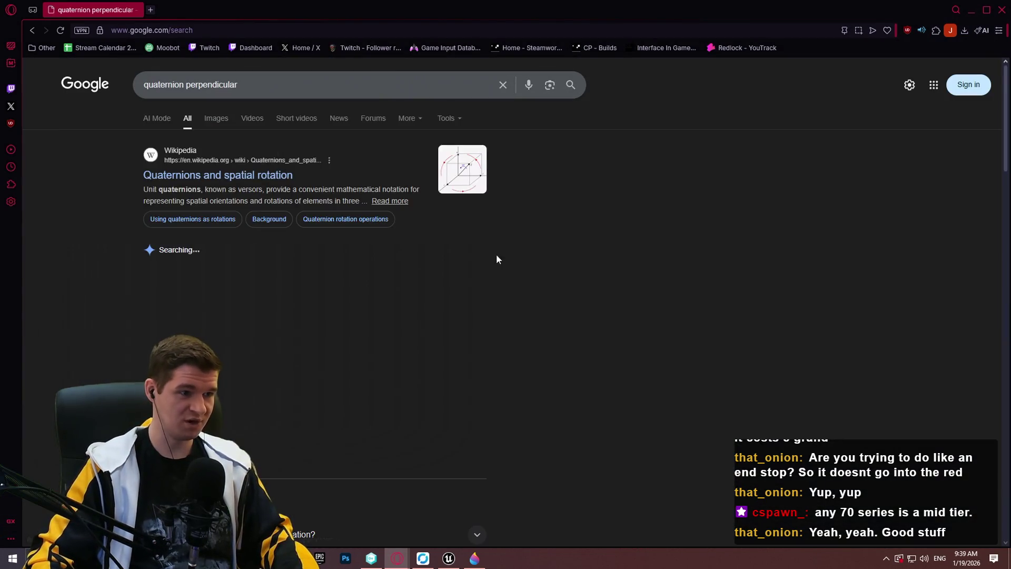
pyautogui.click(260, 175)
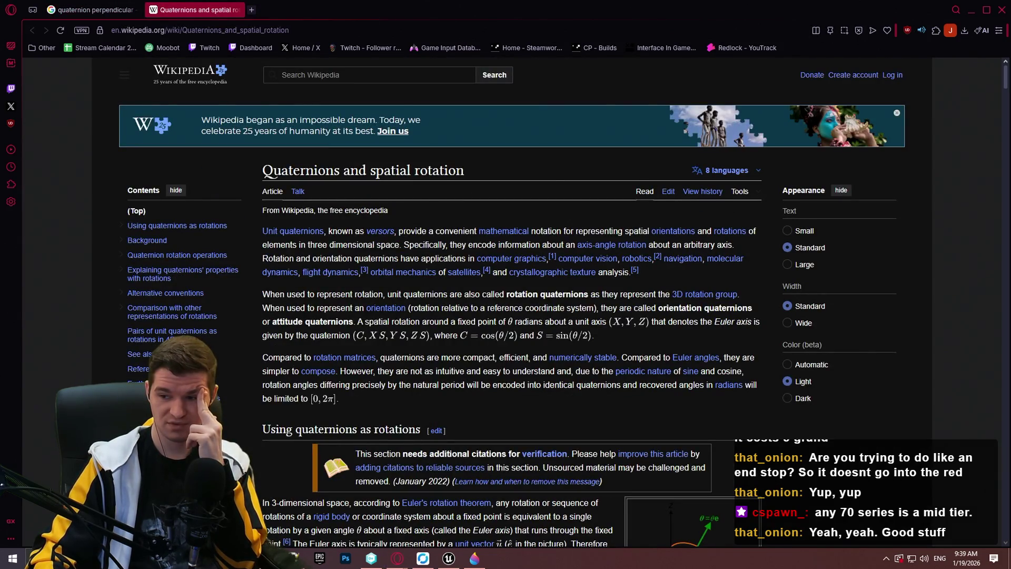
# - Read the 'Using quaternions as rotations' formulas, comparing them with the quaternion perpendicular results
pyautogui.scroll(-5, 512, 267)
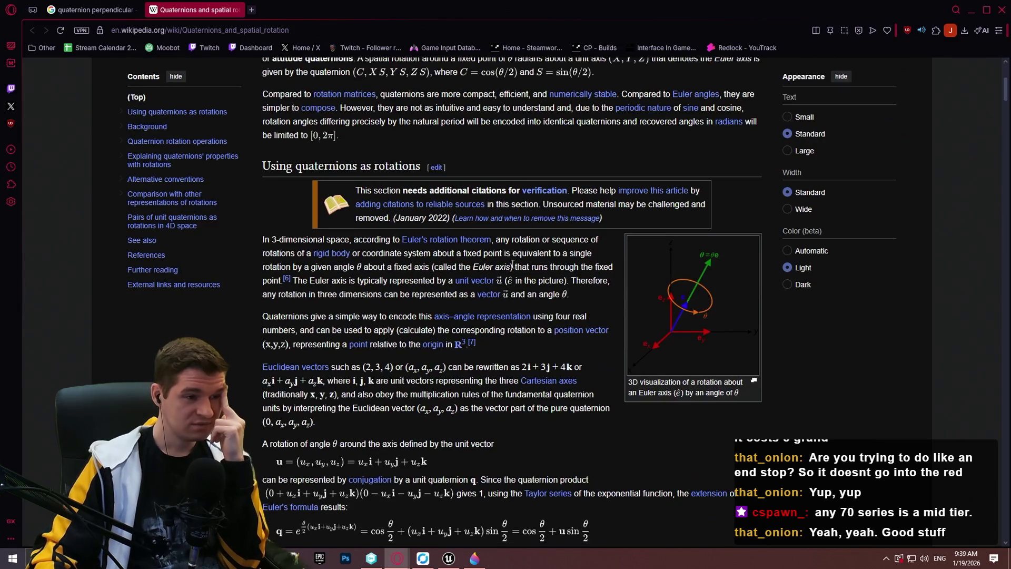
pyautogui.click(89, 9)
pyautogui.click(195, 9)
pyautogui.scroll(-5, 523, 328)
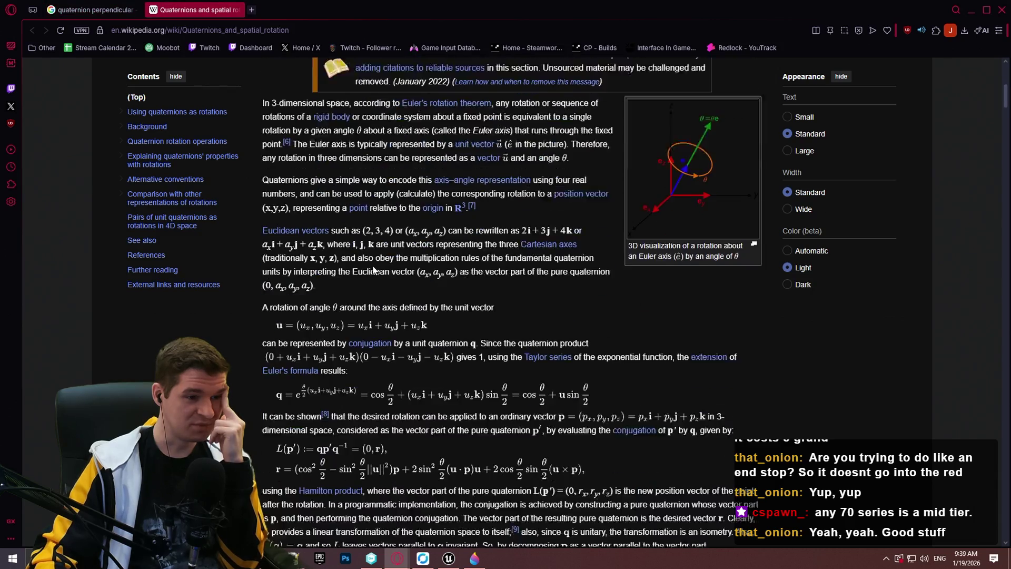
pyautogui.click(105, 7)
pyautogui.scroll(-5, 352, 317)
pyautogui.scroll(4, 383, 274)
pyautogui.scroll(-8, 645, 263)
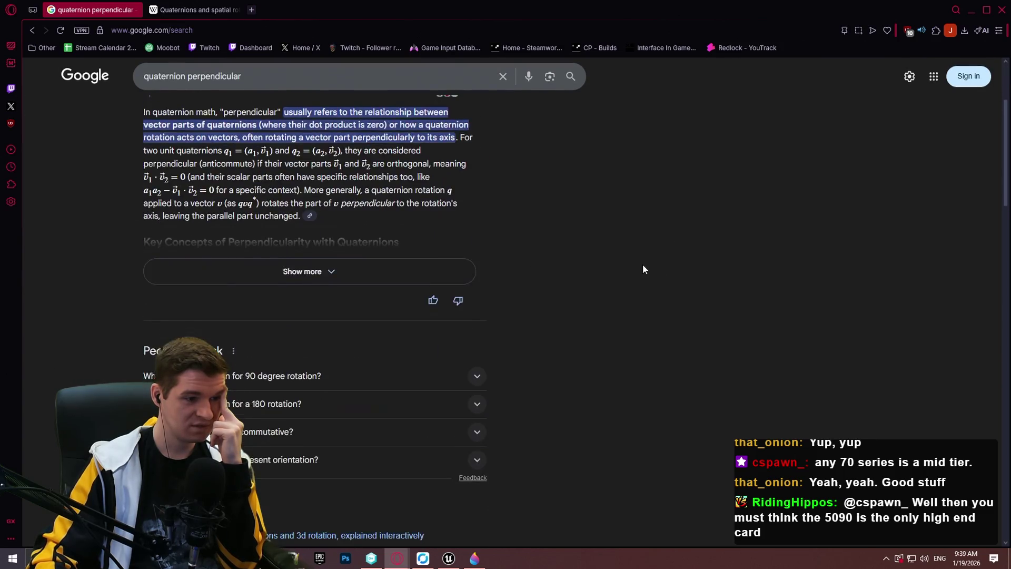
# - Scroll the results and preview the Math Stack Exchange rotation diagram
pyautogui.scroll(-6, 632, 269)
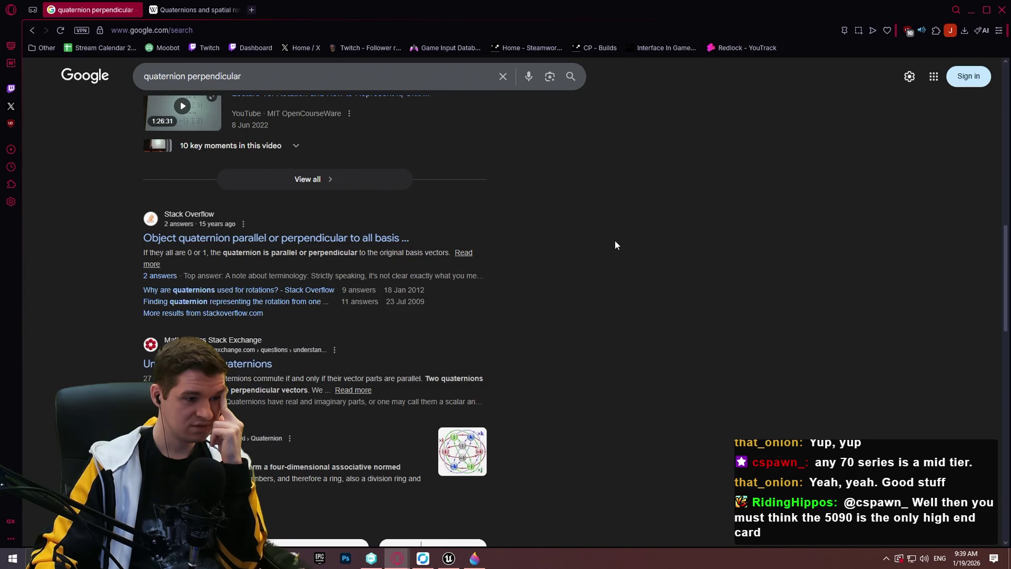
pyautogui.scroll(-2, 613, 245)
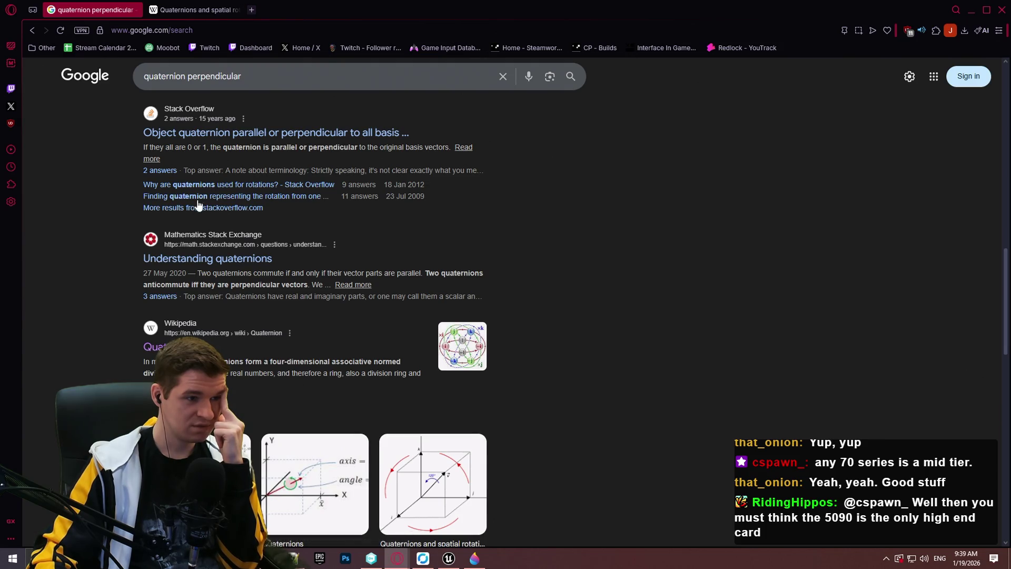
pyautogui.scroll(-3, 198, 200)
pyautogui.click(211, 348)
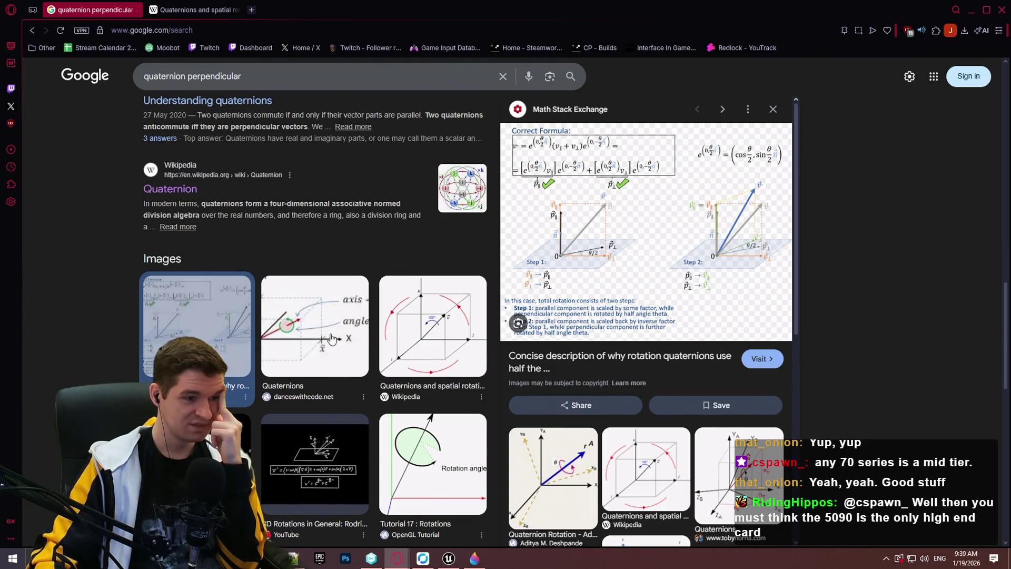
# - Open the lisyarus quaternion introduction and the Unity AngleAxis thread in new tabs, viewing the Unity thread
pyautogui.scroll(-5, 391, 136)
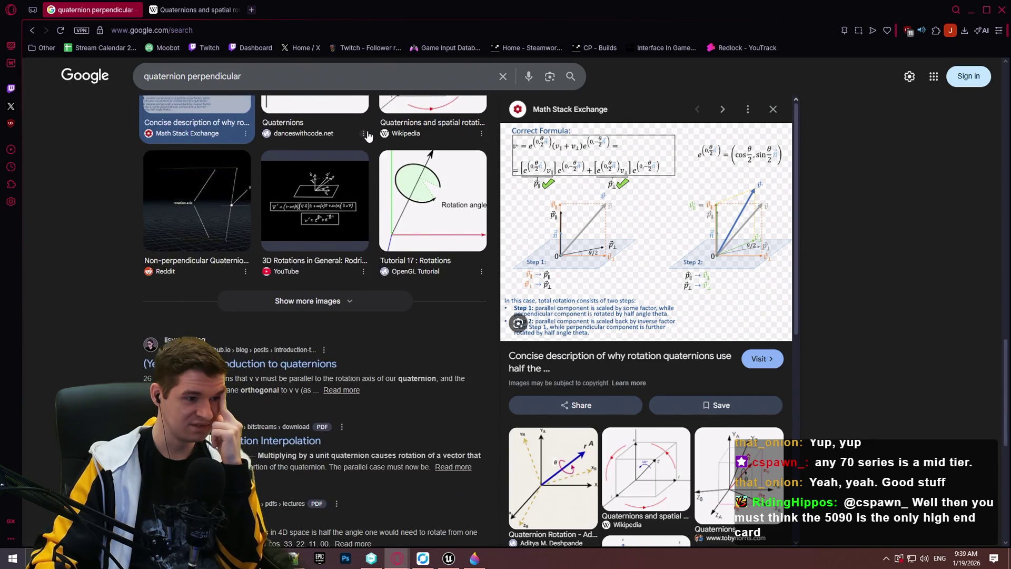
pyautogui.scroll(-4, 366, 134)
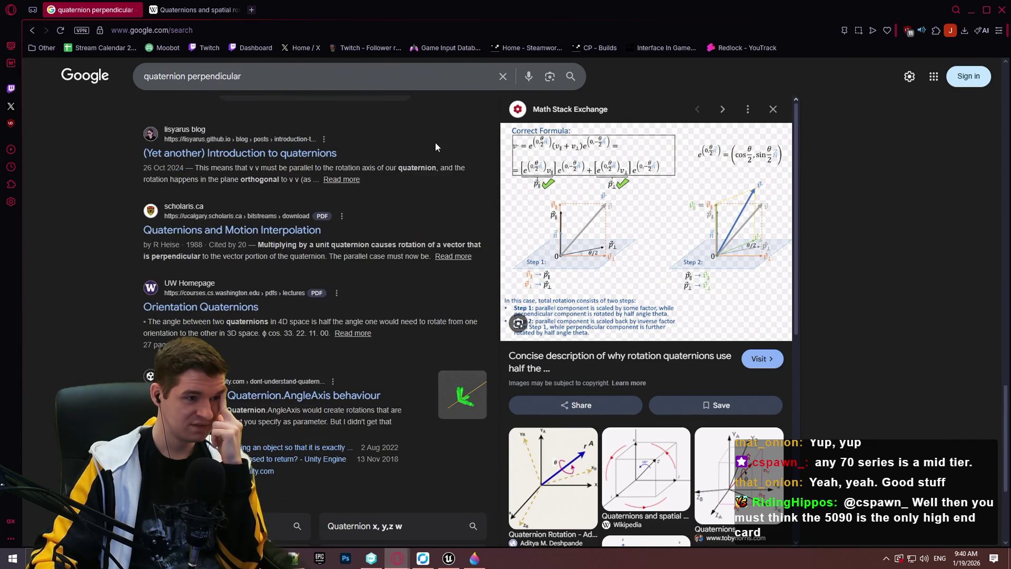
pyautogui.middleClick(271, 154)
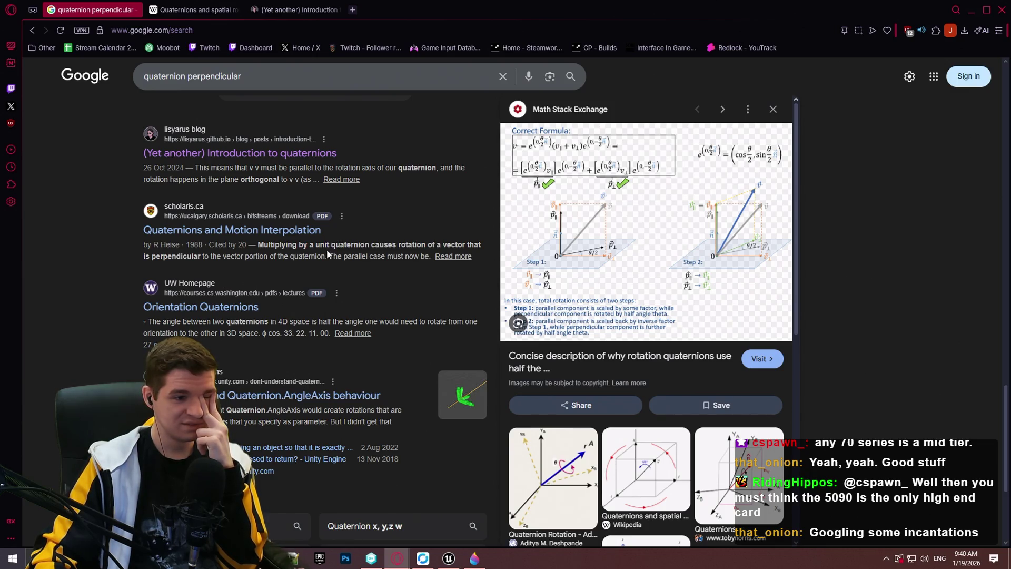
pyautogui.scroll(-3, 327, 252)
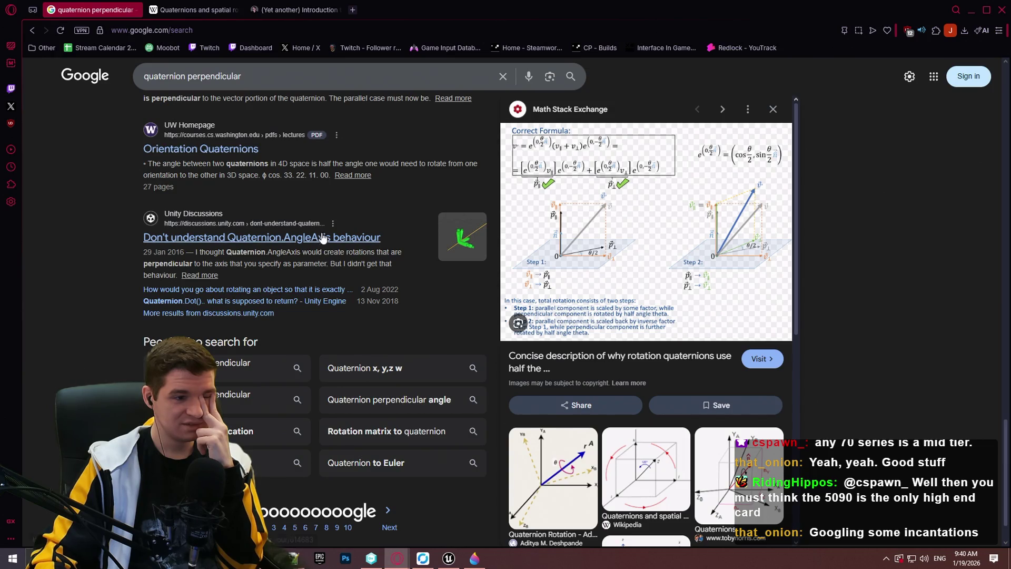
pyautogui.middleClick(320, 240)
pyautogui.click(384, 12)
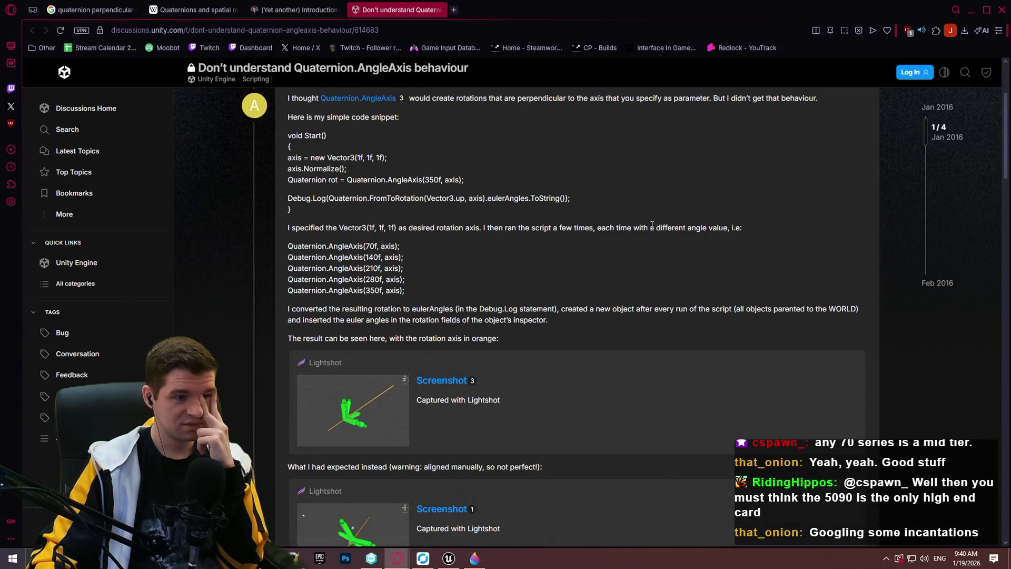
# - Read the Unity AngleAxis thread replies, then bring up the lisyarus article's Contents list
pyautogui.scroll(-3, 643, 229)
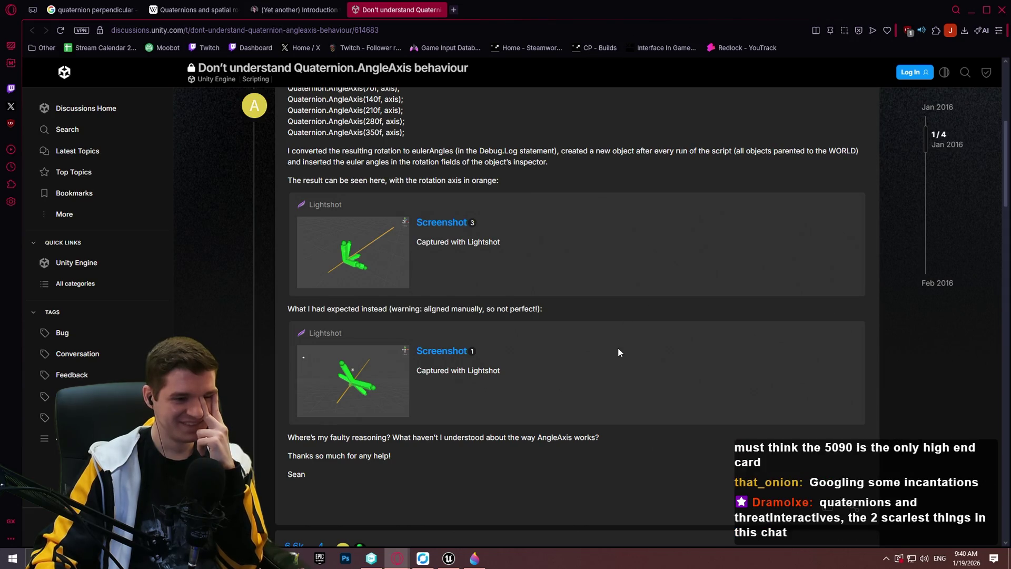
pyautogui.scroll(-8, 617, 345)
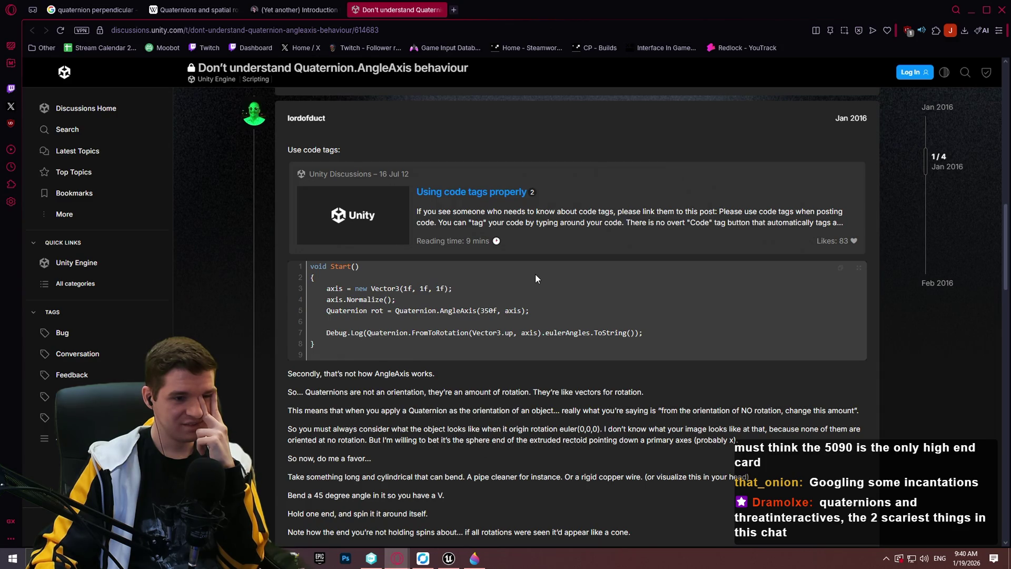
pyautogui.scroll(-15, 533, 271)
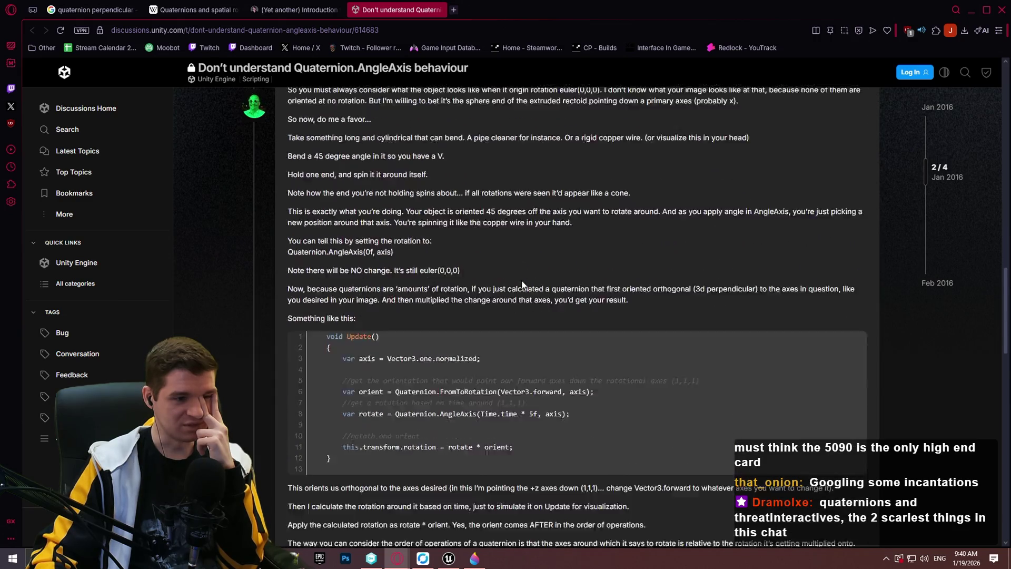
pyautogui.hotkey('ctrl', 'shift', 'Tab')
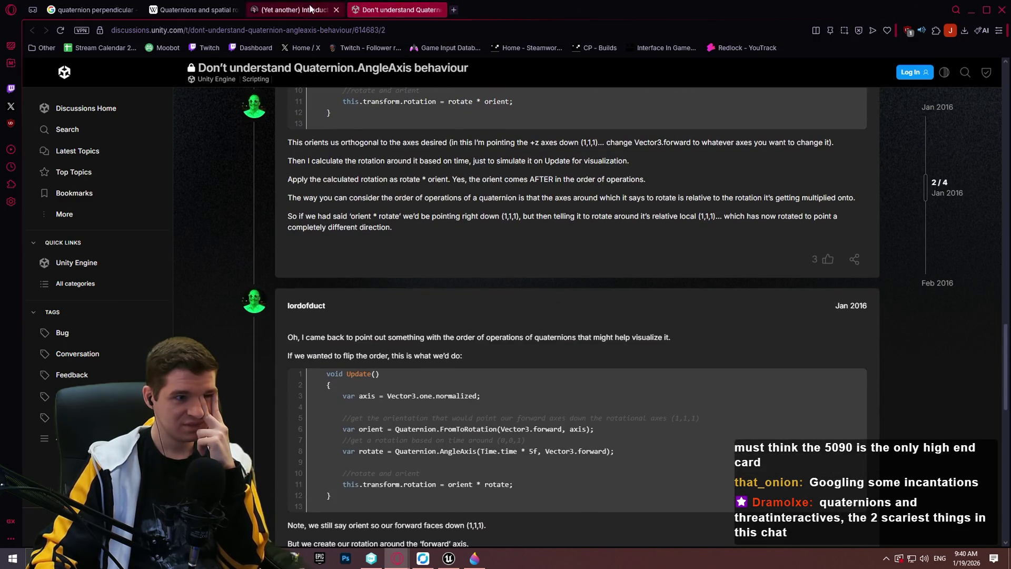
pyautogui.scroll(-4, 377, 274)
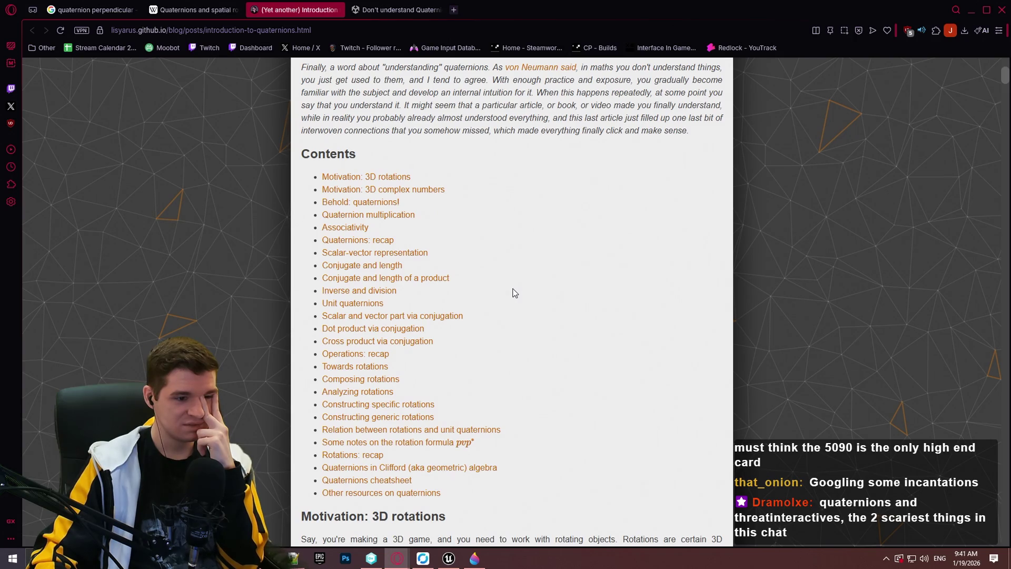
pyautogui.scroll(-3, 514, 295)
pyautogui.click(371, 330)
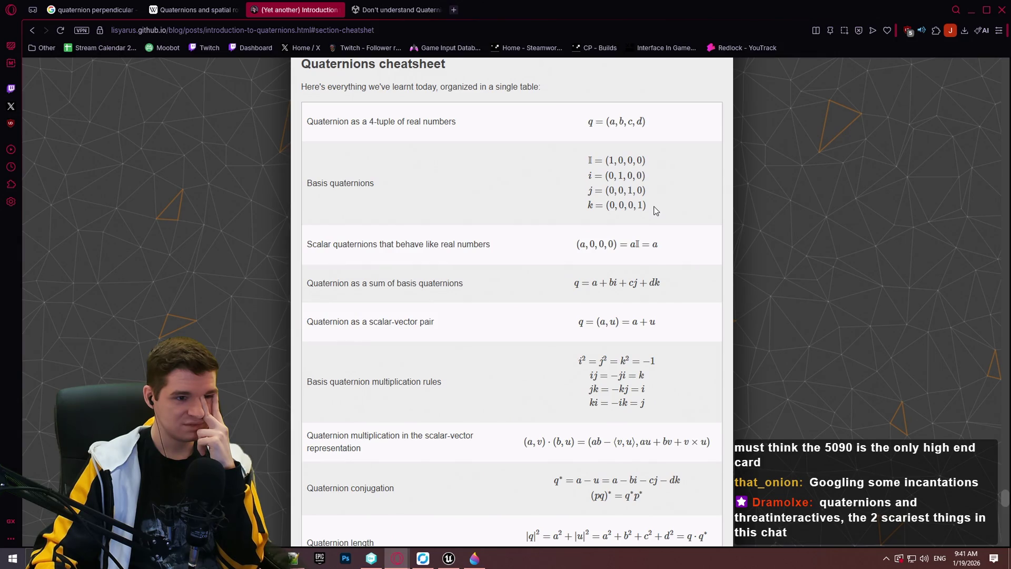
pyautogui.scroll(-5, 655, 209)
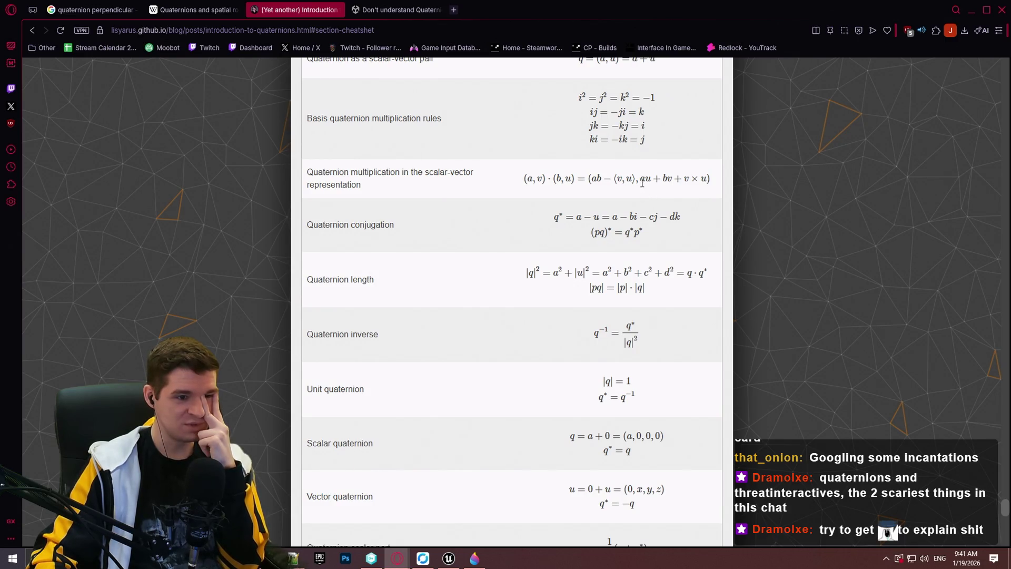
pyautogui.scroll(-4, 641, 183)
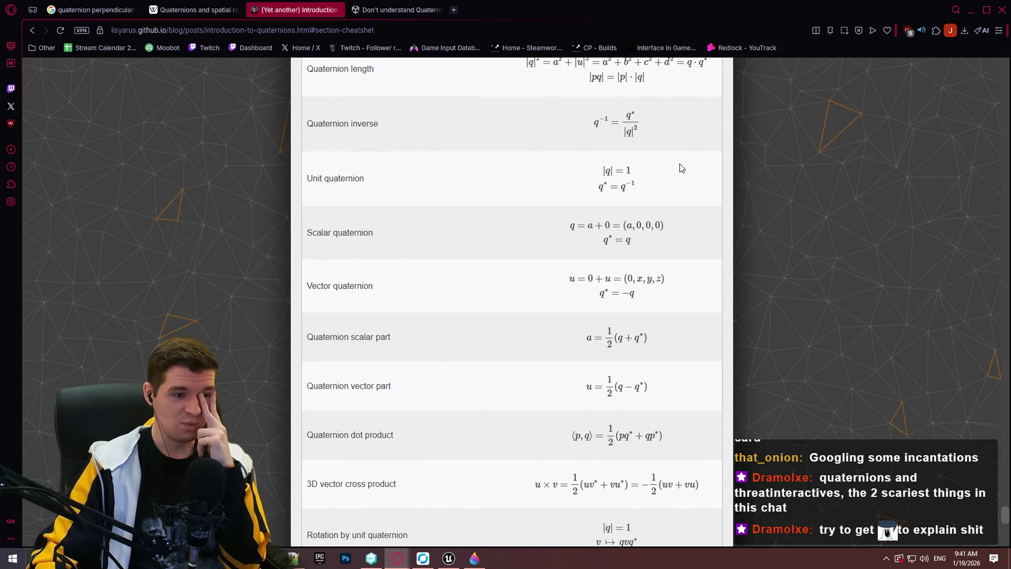
pyautogui.scroll(-5, 675, 165)
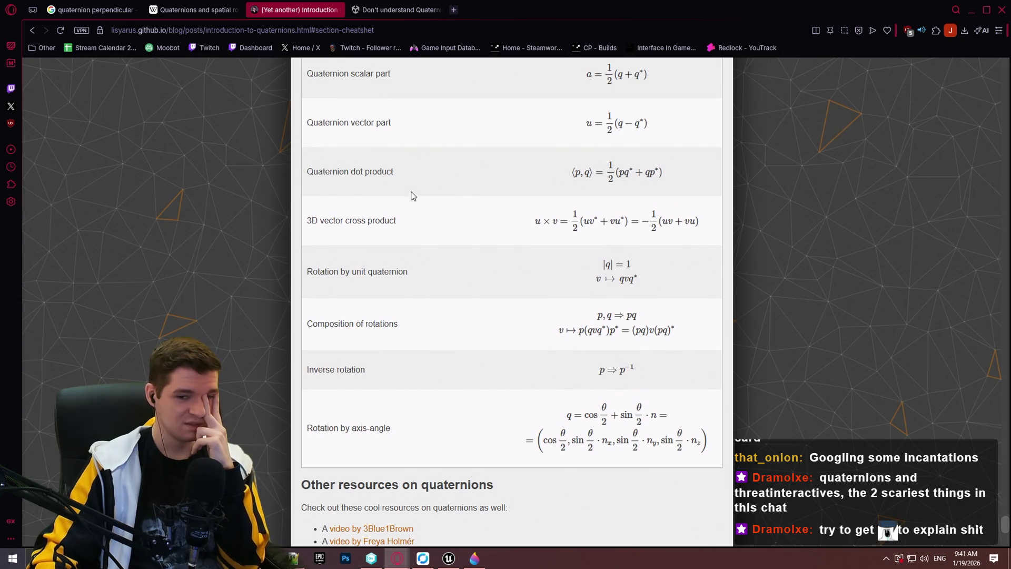
pyautogui.scroll(2, 412, 164)
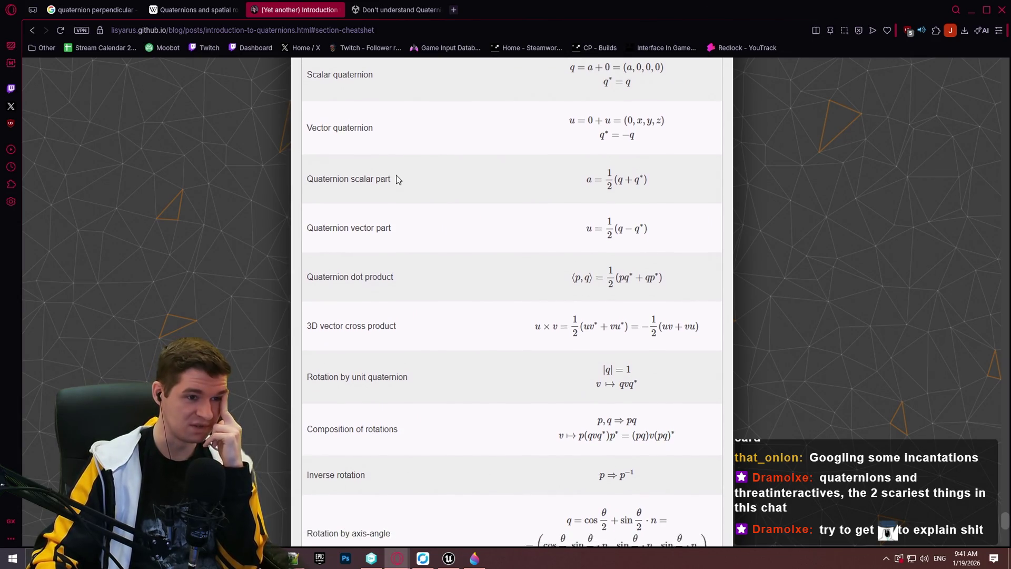
pyautogui.scroll(-6, 405, 158)
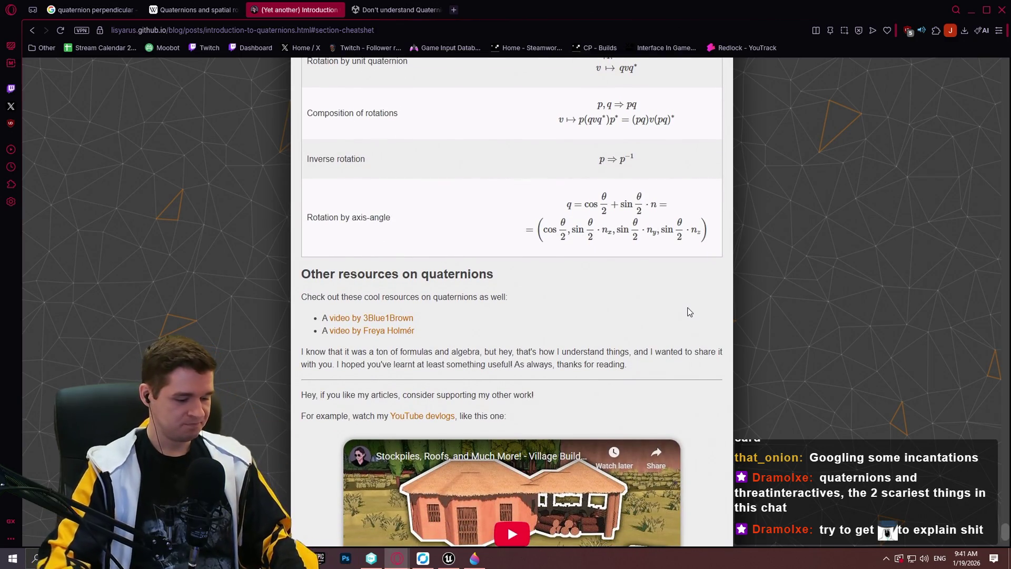
pyautogui.hotkey('ctrl', 'f')
pyautogui.write('perp')
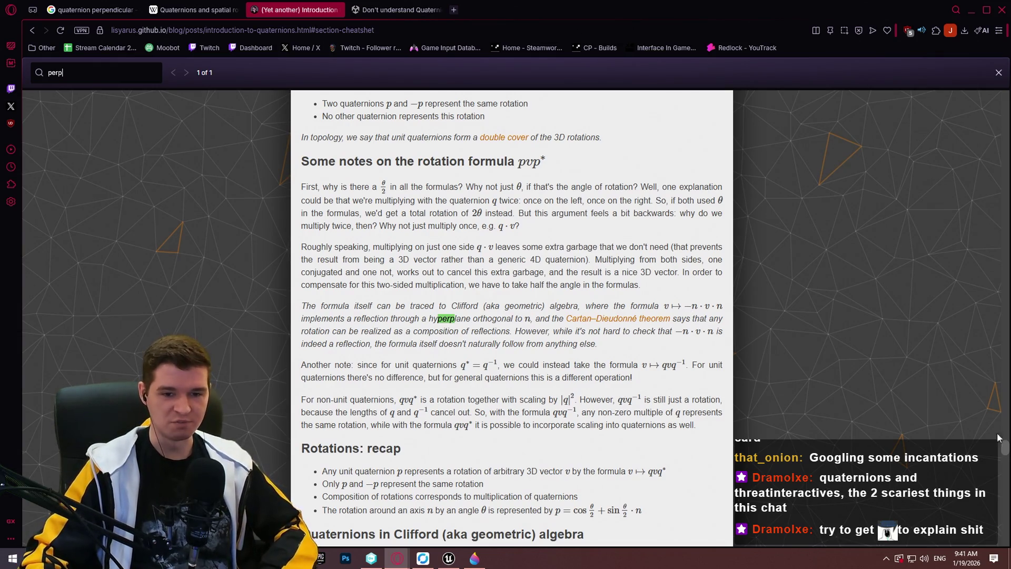
pyautogui.moveTo(1006, 450)
pyautogui.mouseDown()
pyautogui.moveTo(989, 160)
pyautogui.moveTo(1005, 123)
pyautogui.moveTo(986, 524)
pyautogui.mouseUp()
pyautogui.press('Escape')
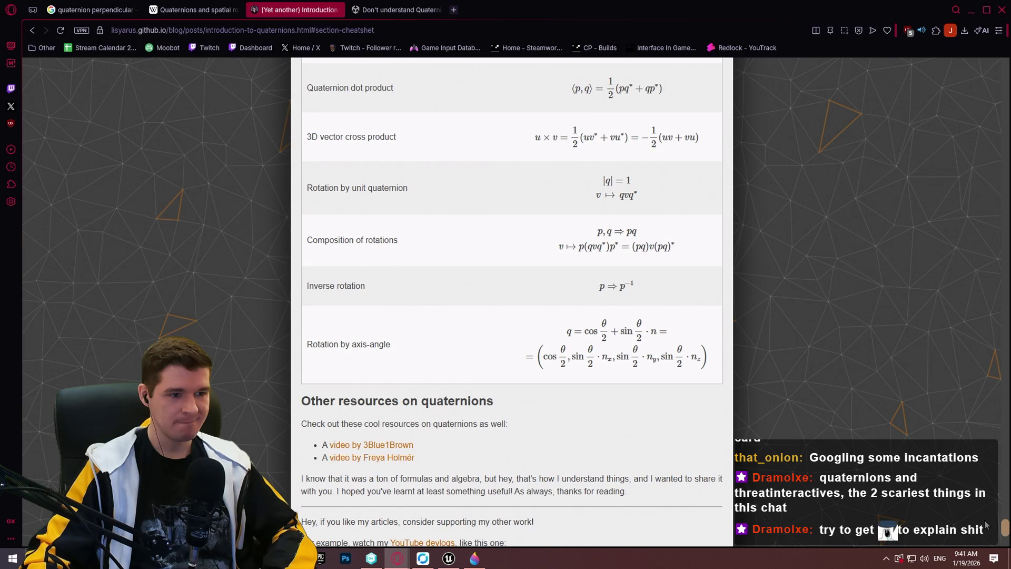
pyautogui.scroll(3, 986, 525)
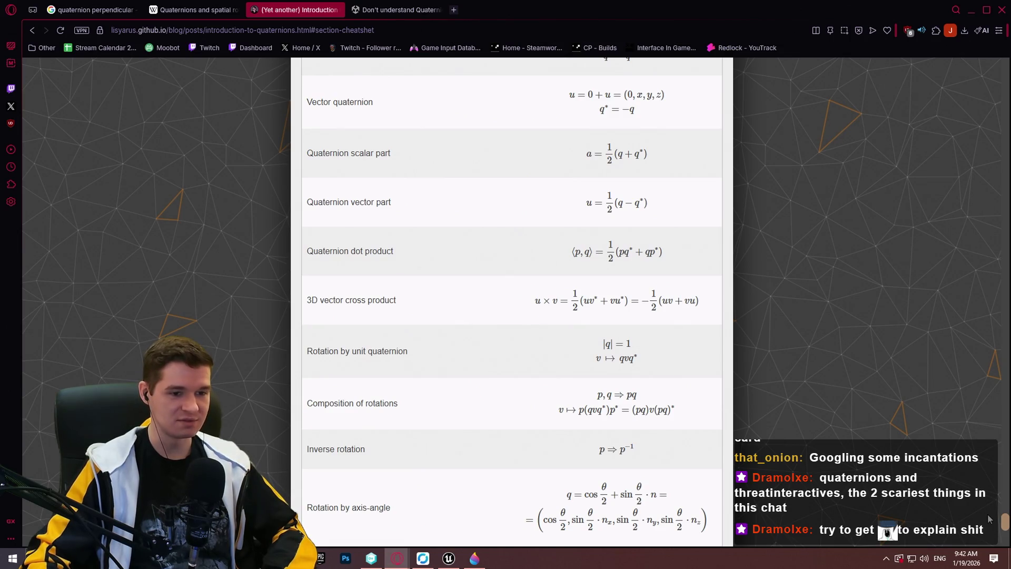
pyautogui.scroll(4, 990, 513)
pyautogui.scroll(3, 990, 511)
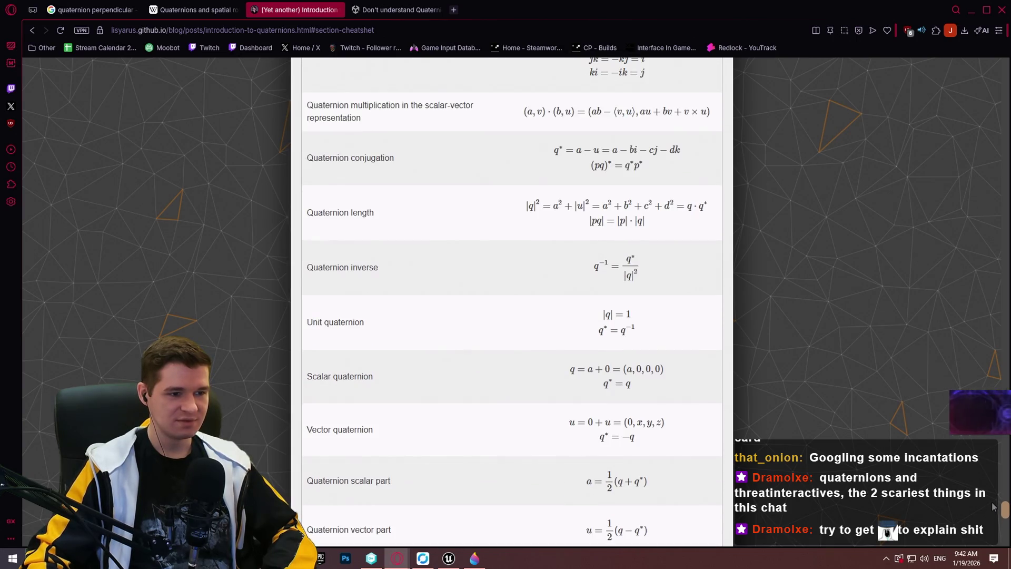
pyautogui.scroll(4, 993, 505)
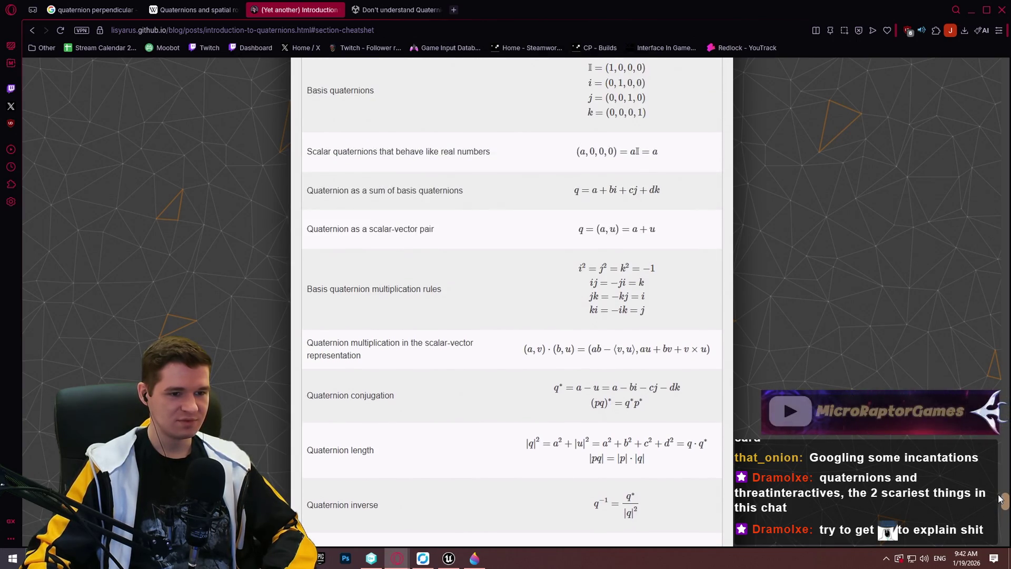
pyautogui.scroll(1, 1001, 498)
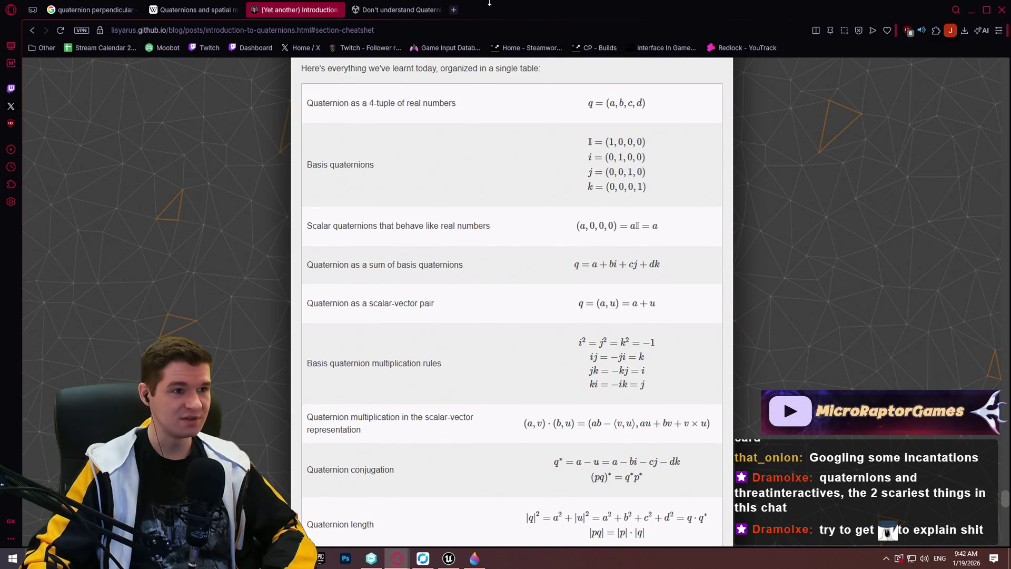
pyautogui.click(195, 9)
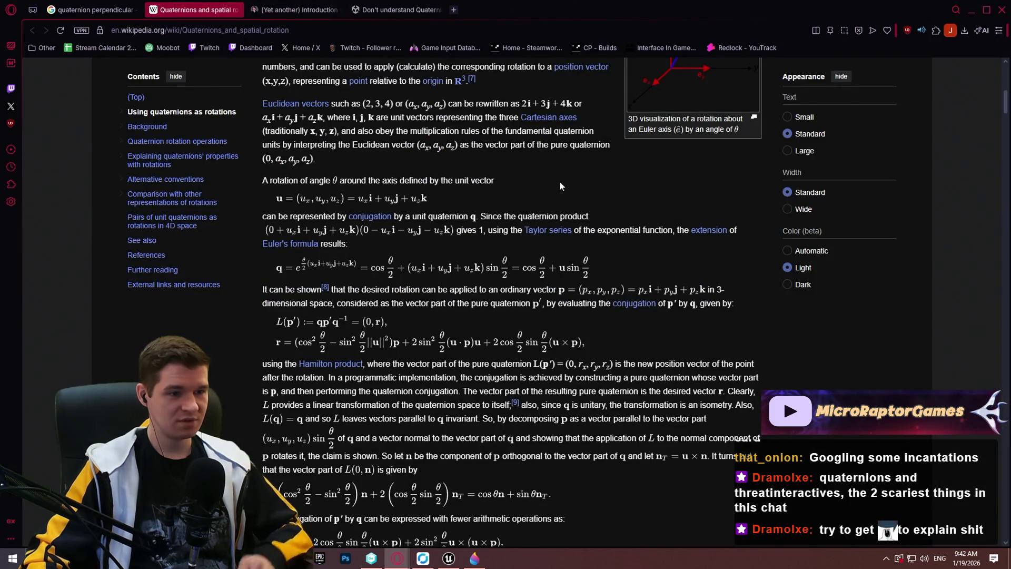
# - Find 'perp' in the Wikipedia rotation article, then return to the 'quaternion perpendicular' results
pyautogui.hotkey('ctrl', 'f')
pyautogui.write('perp')
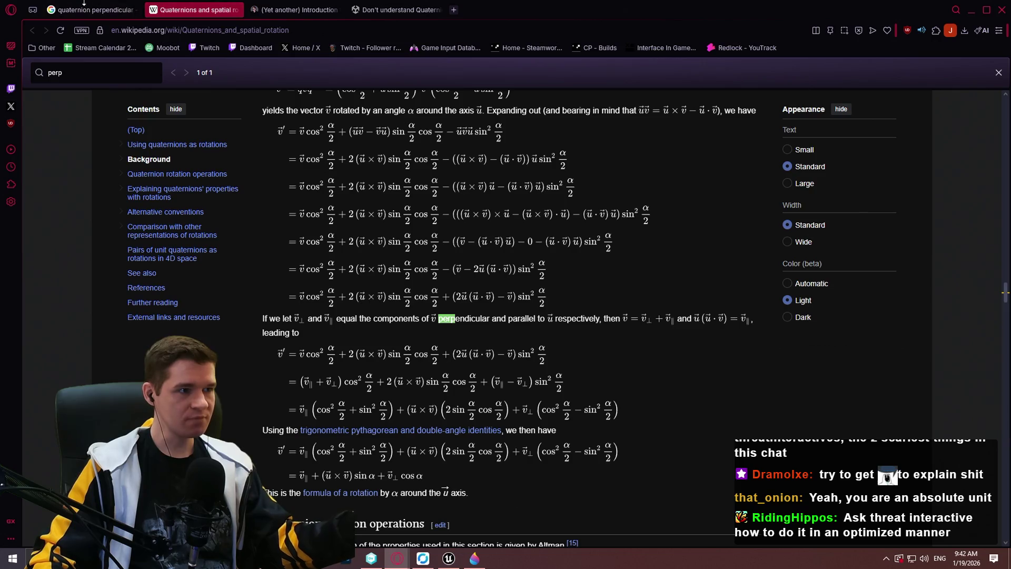
pyautogui.click(83, 5)
pyautogui.scroll(-1, 343, 292)
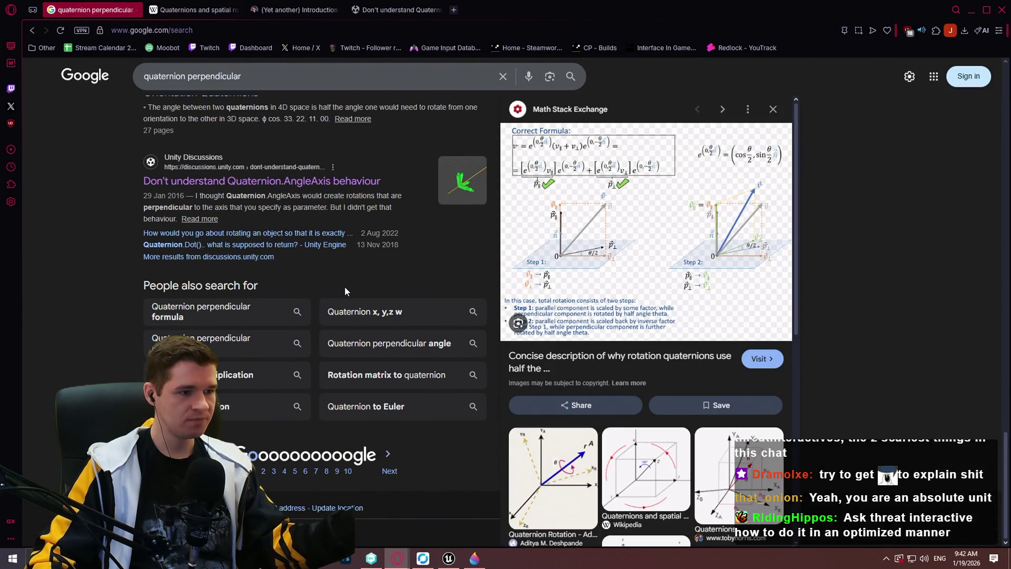
# - Open and read the 'Quaternion.Dot().. what is supposed to return?' thread, then start a blank tab
pyautogui.middleClick(274, 245)
pyautogui.click(472, 12)
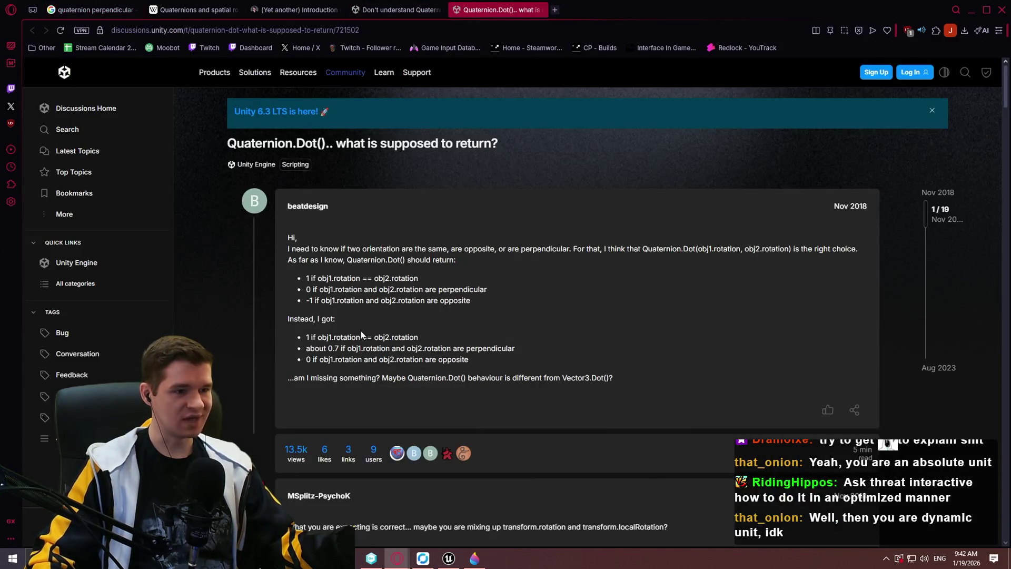
pyautogui.scroll(-5, 596, 267)
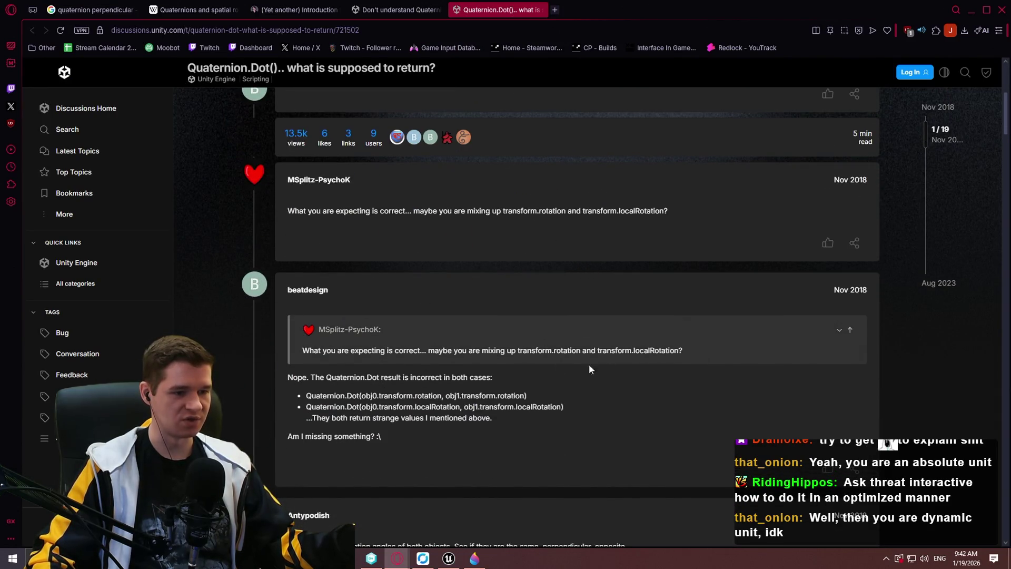
pyautogui.scroll(-1, 456, 312)
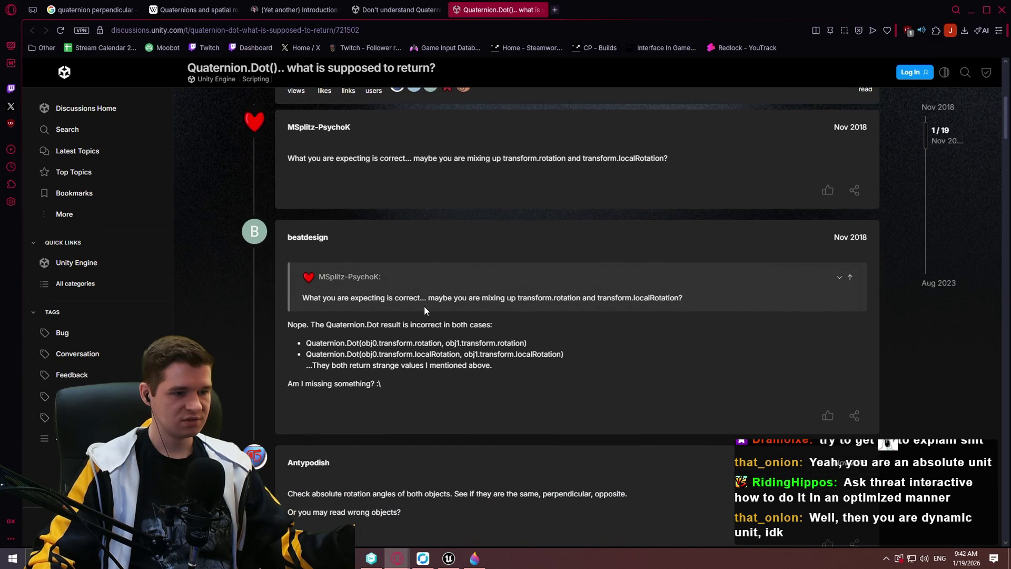
pyautogui.scroll(-3, 421, 304)
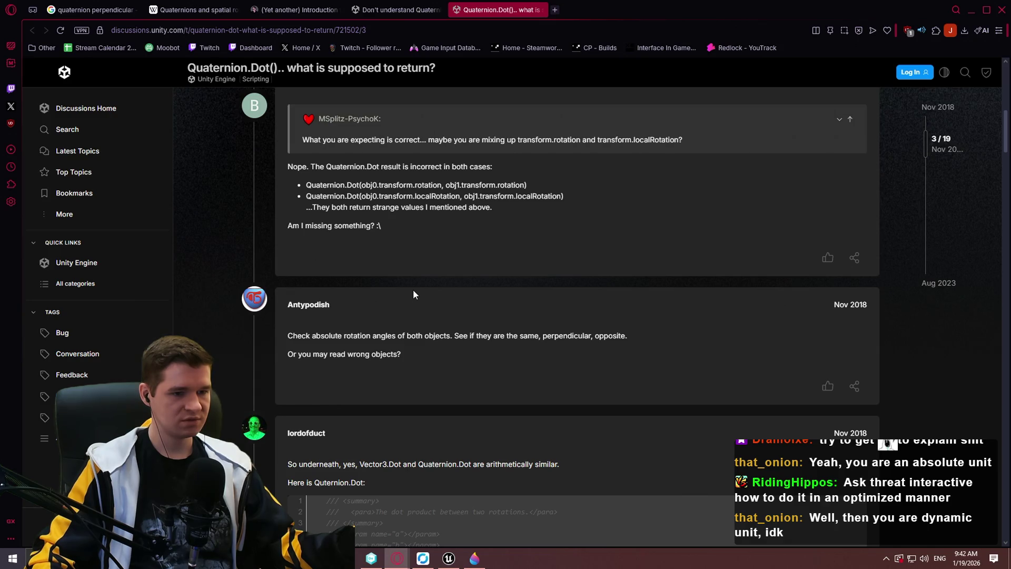
pyautogui.scroll(-4, 408, 300)
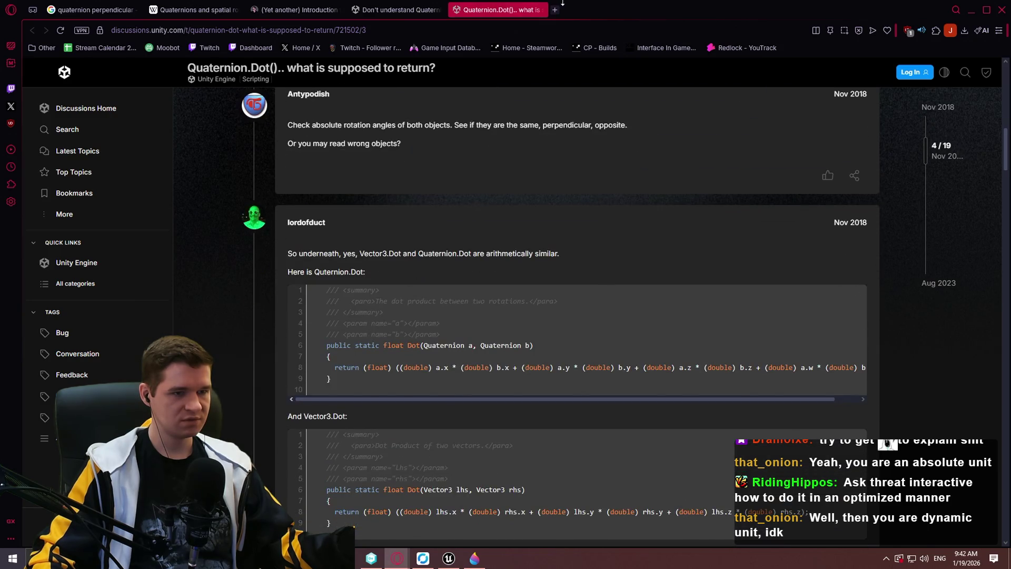
pyautogui.click(556, 10)
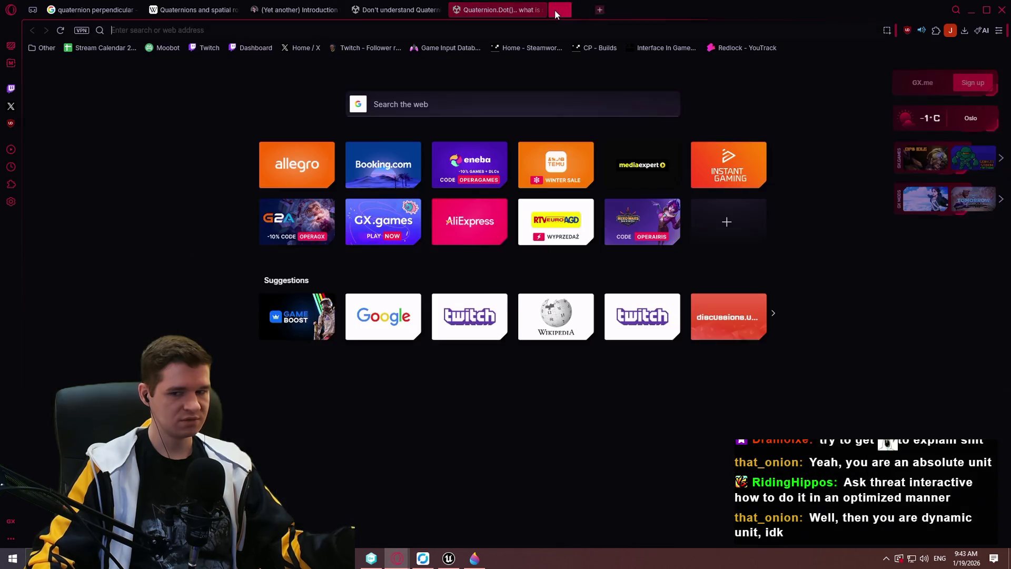
# - Search 'quaternion dot product' and review the AI Overview formula q1·q2 = w1w2 + x1x2 + y1y2 + z1z2
pyautogui.write('dot ')
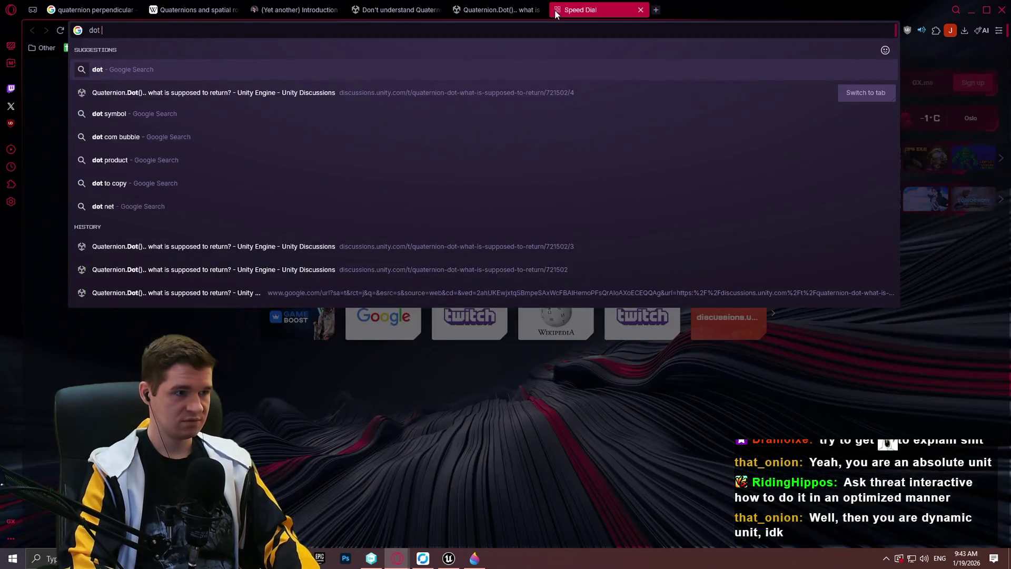
pyautogui.write('quaternion')
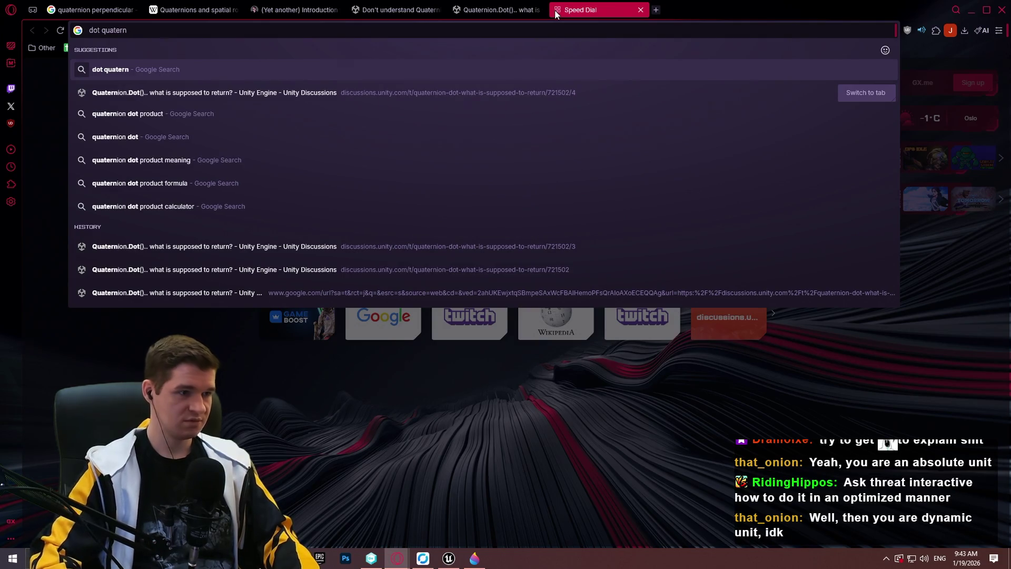
pyautogui.press('Down')
pyautogui.press('Down')
pyautogui.press('Return')
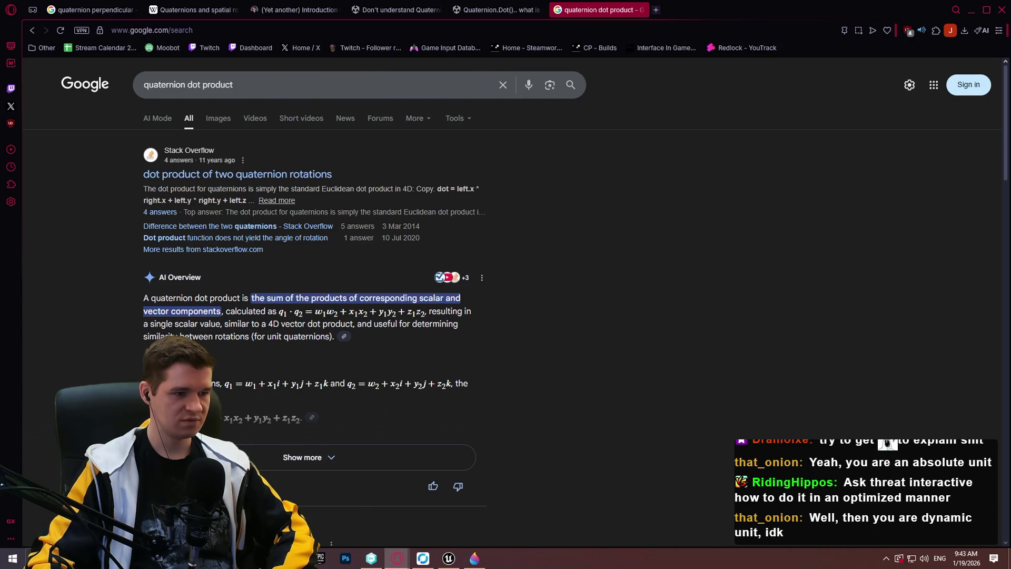
pyautogui.scroll(-5, 204, 326)
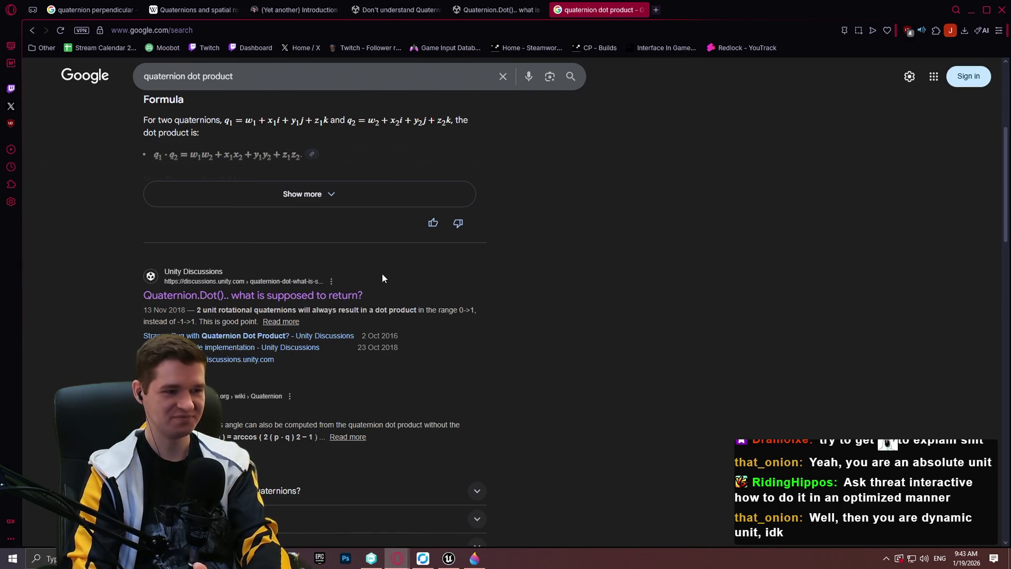
# - Return to the 'quaternion perpendicular' results and switch to image results
pyautogui.click(95, 11)
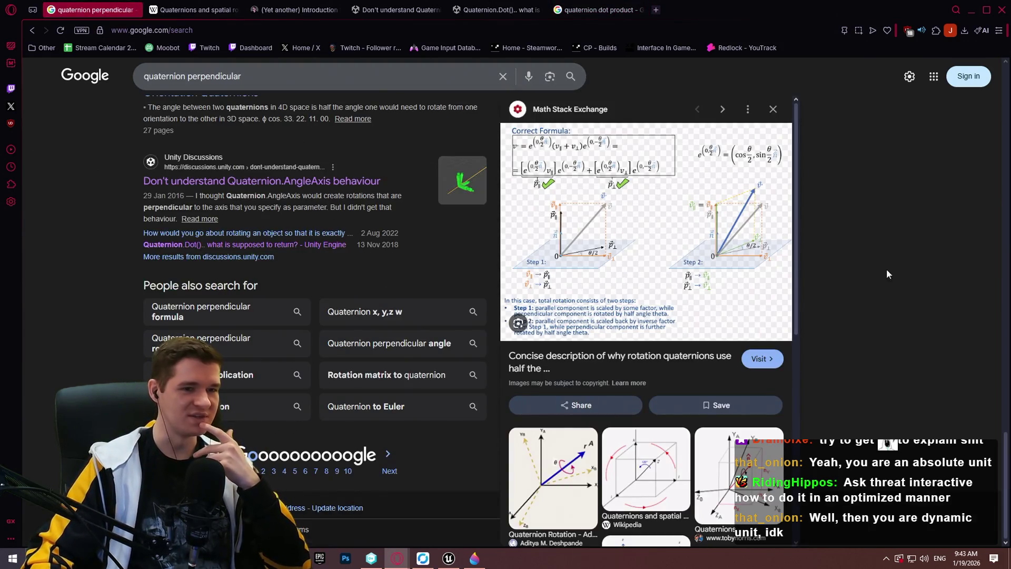
pyautogui.middleClick(900, 311)
pyautogui.scroll(10, 901, 311)
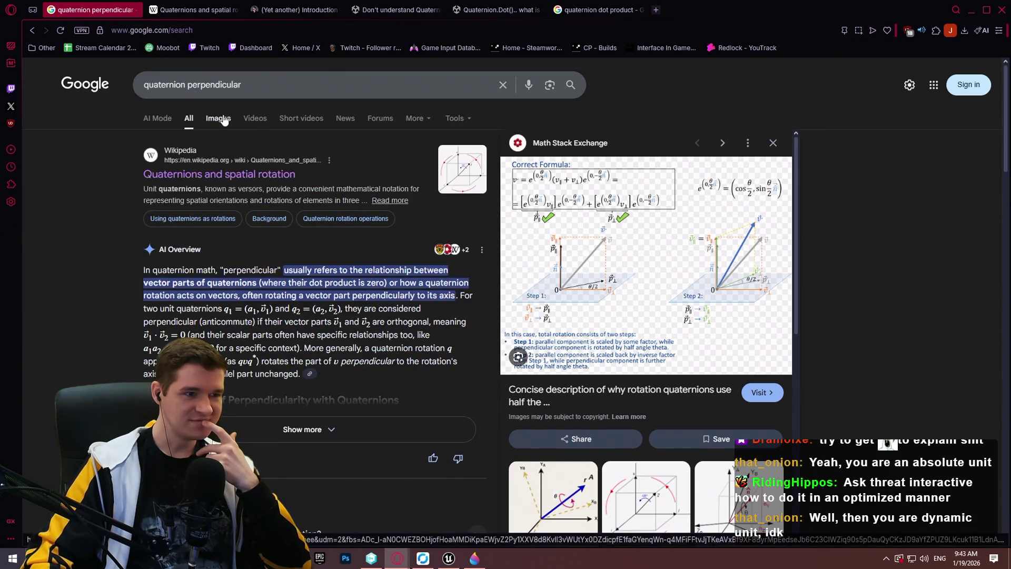
pyautogui.click(218, 118)
# - Preview several rotation diagrams, ending on the EuclideanSpace axis-angle rotation plane image
pyautogui.click(244, 237)
pyautogui.click(460, 247)
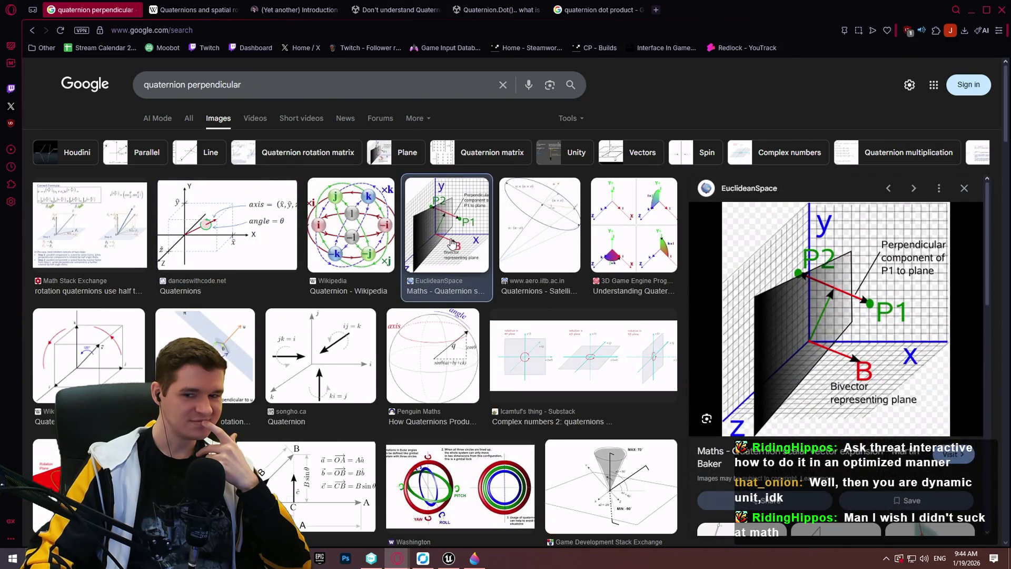
pyautogui.click(200, 231)
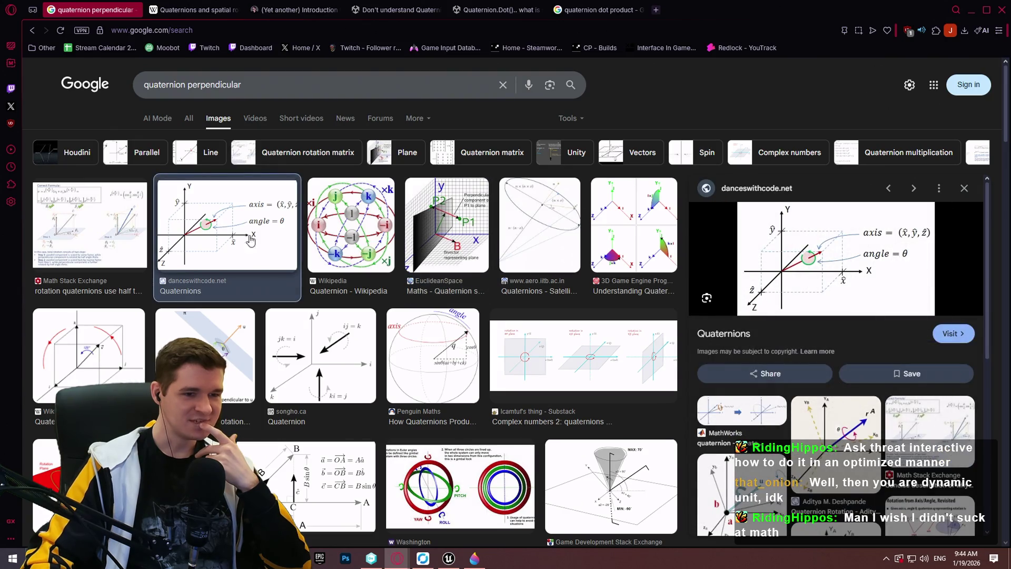
pyautogui.click(539, 356)
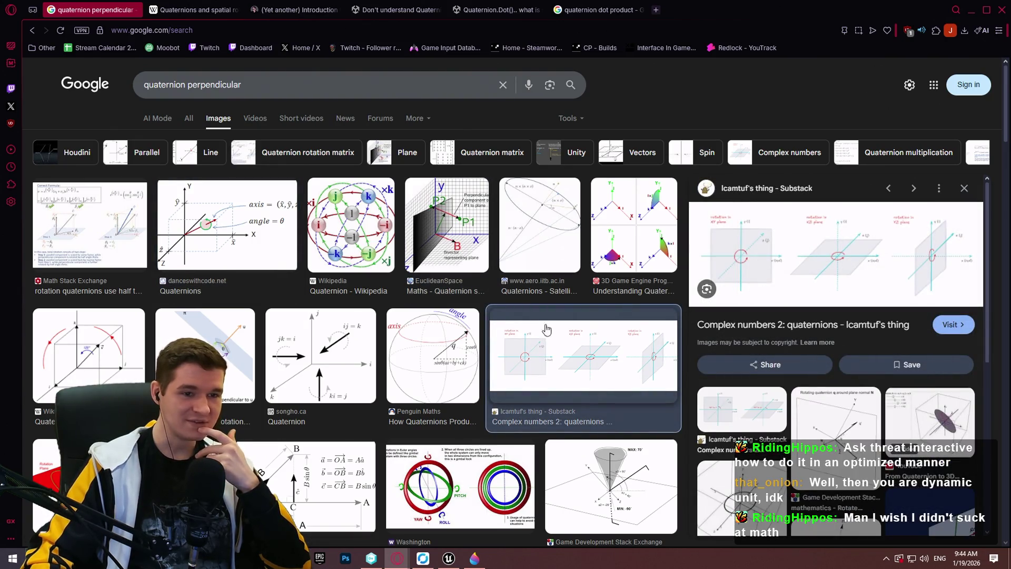
pyautogui.click(550, 229)
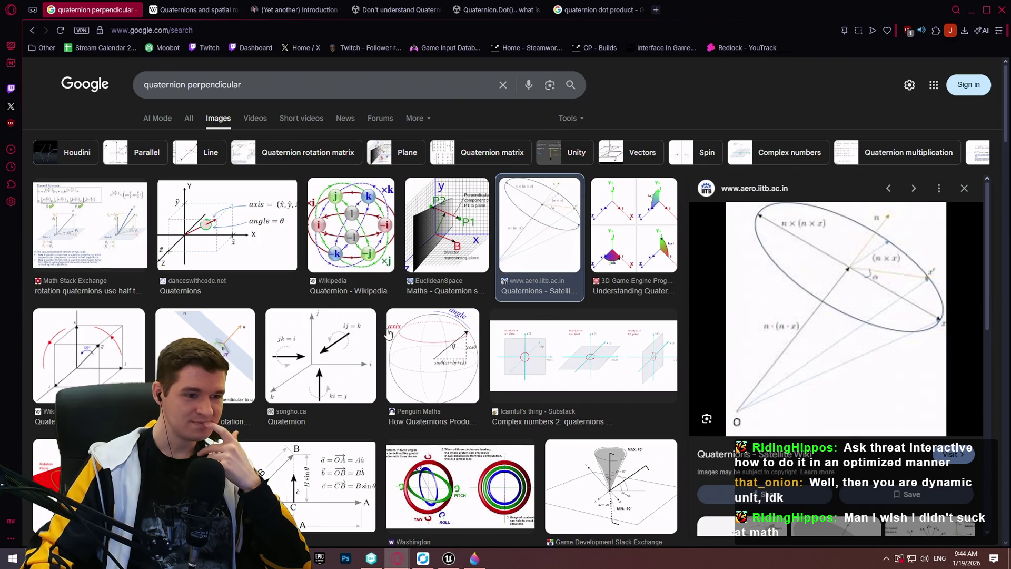
pyautogui.click(326, 348)
pyautogui.click(158, 360)
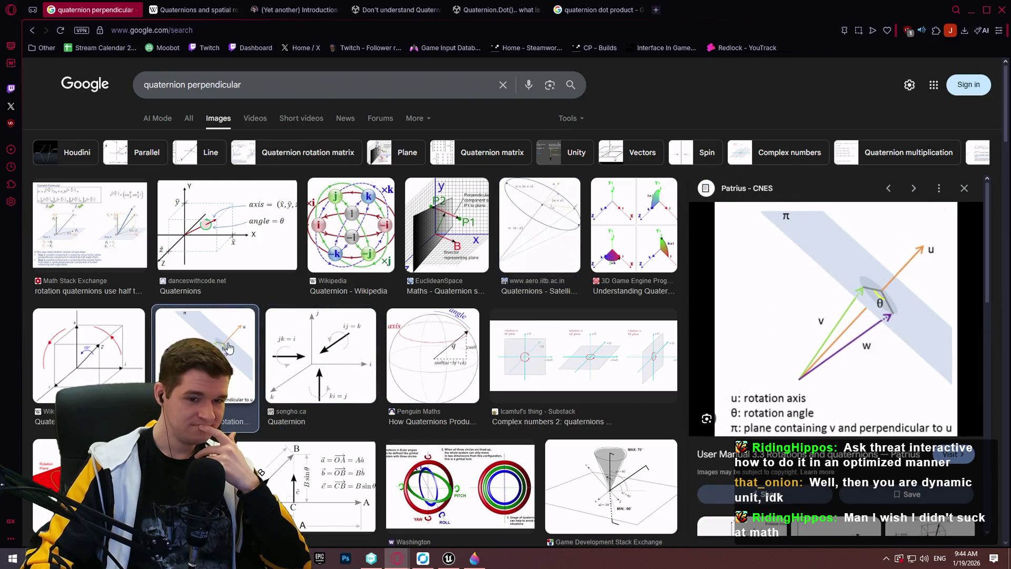
pyautogui.click(115, 356)
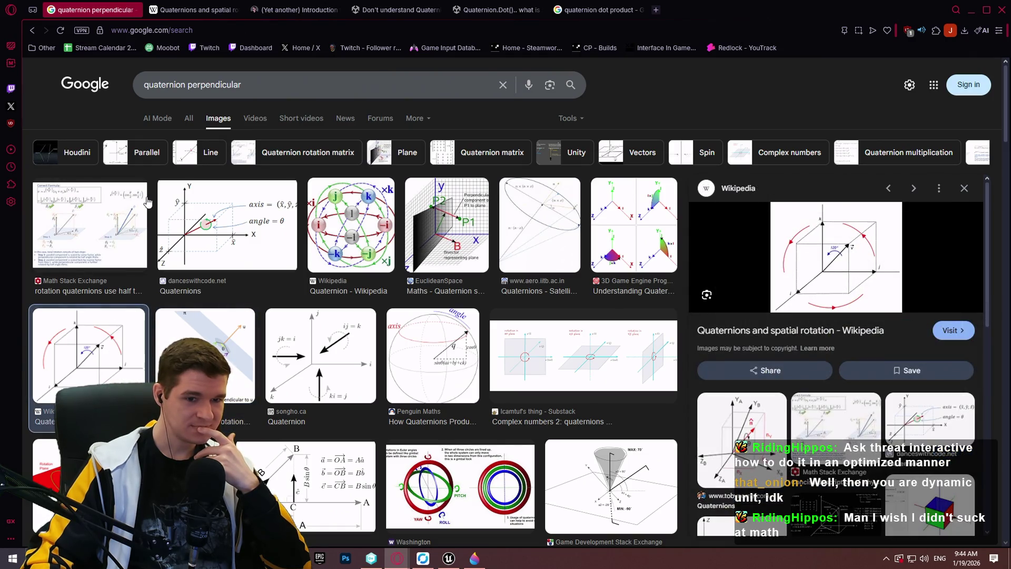
pyautogui.click(146, 201)
pyautogui.scroll(-4, 146, 220)
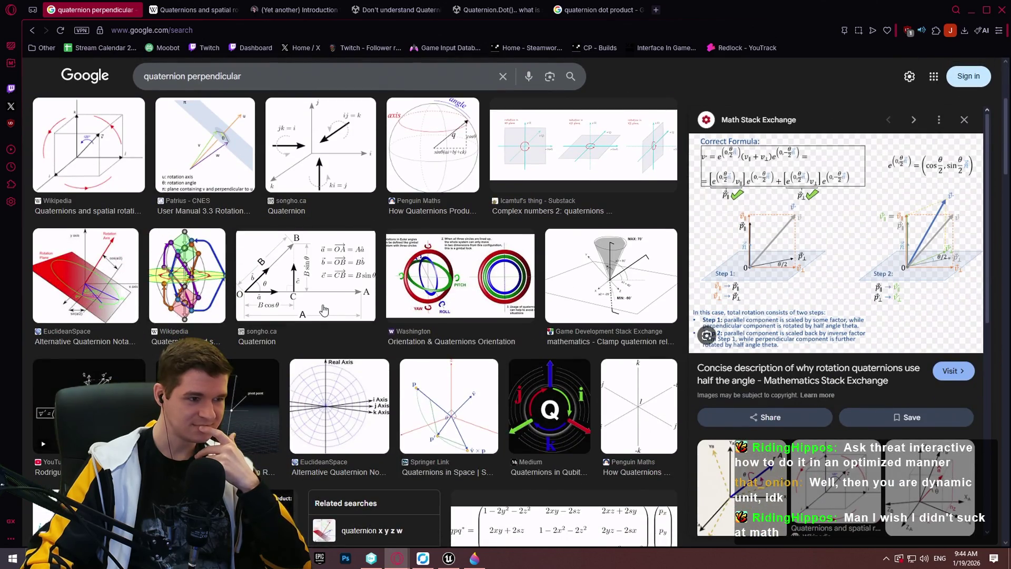
pyautogui.click(95, 289)
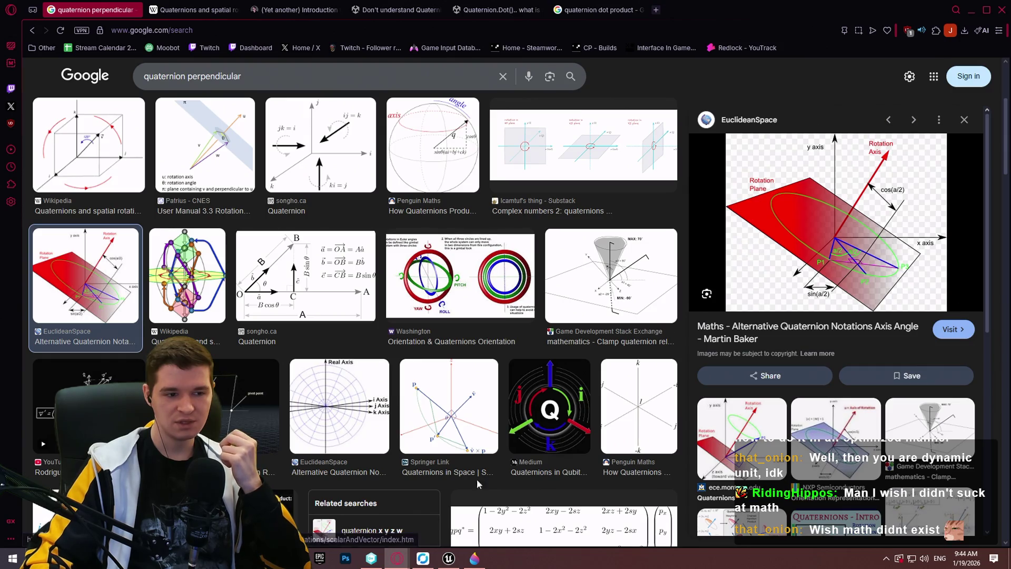
pyautogui.hotkey('alt', 'Tab')
# - Add a Rotate Vector (Quat) node wired from the To Quaternion output
pyautogui.rightClick(492, 286)
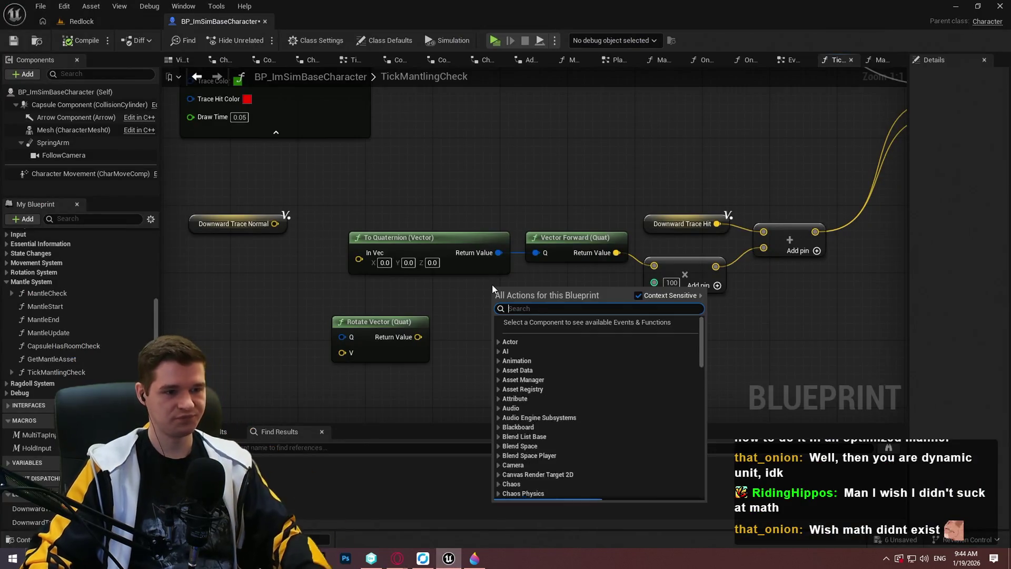
pyautogui.press('Escape')
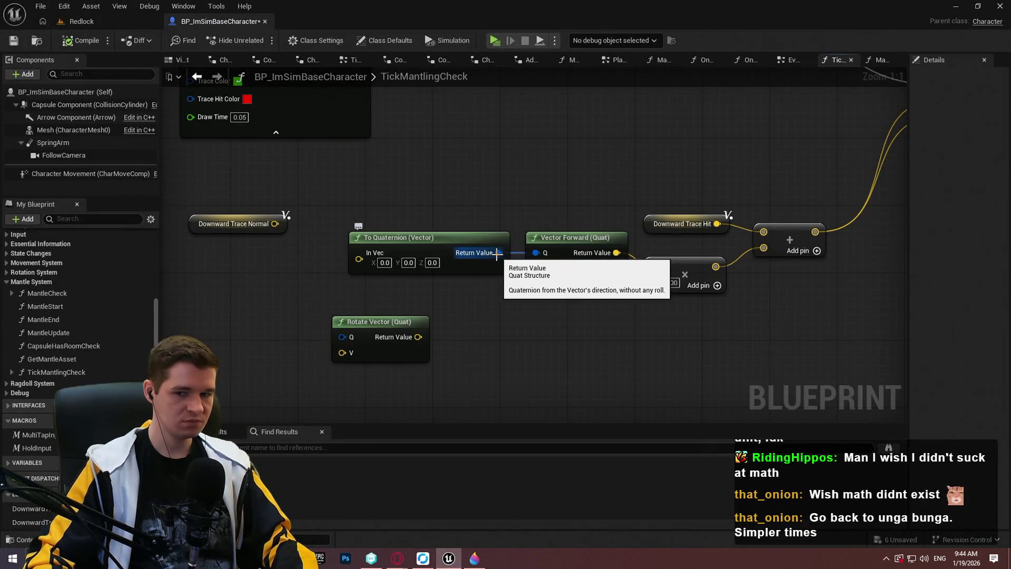
pyautogui.moveTo(497, 253); pyautogui.dragTo(497, 342)
pyautogui.write('rotate')
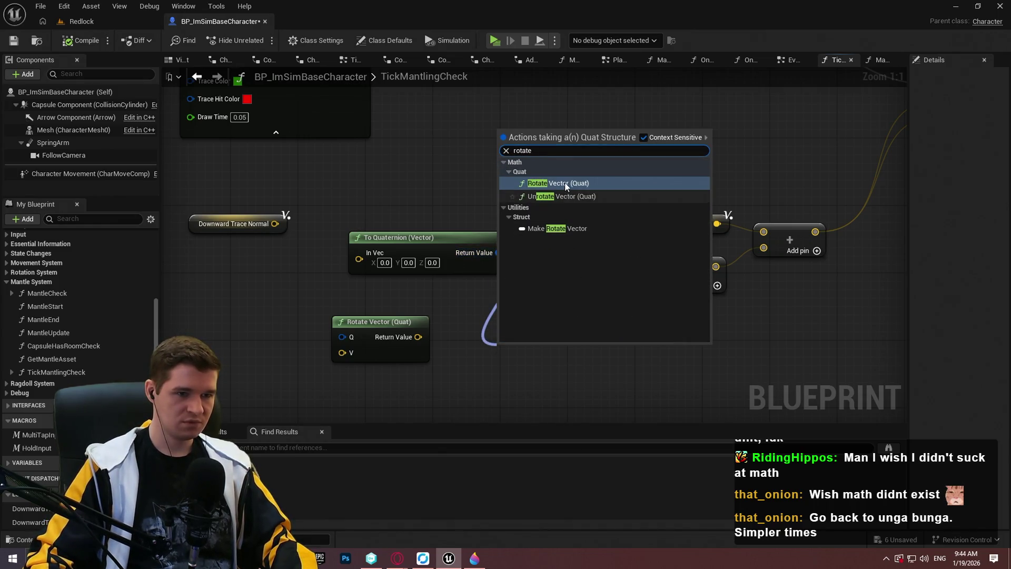
pyautogui.click(564, 183)
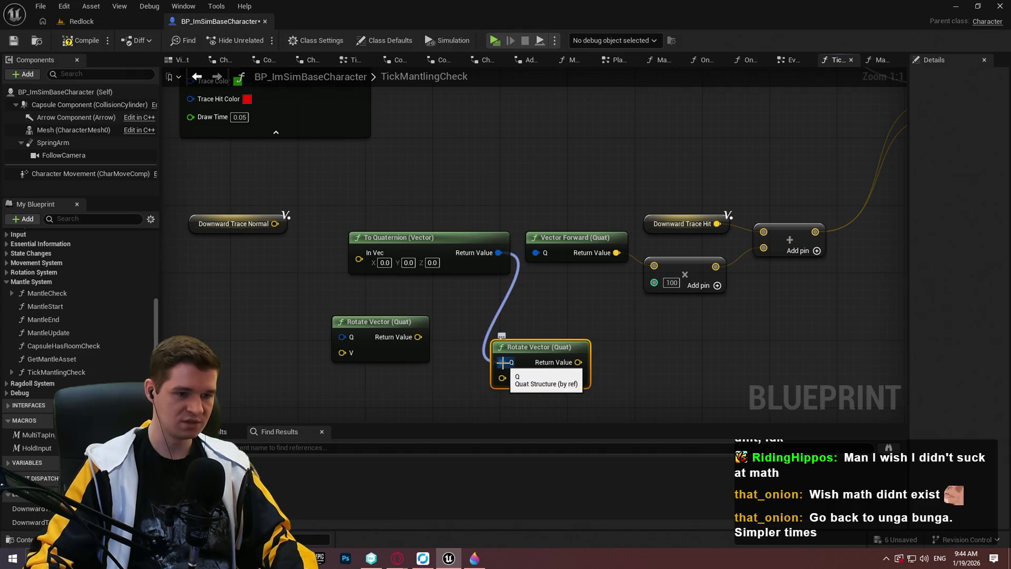
# - Disconnect the lower Rotate Vector and add Vector Mirror by Plane fed by Downward Trace Normal
pyautogui.keyDown('alt'); pyautogui.click(503, 362); pyautogui.keyUp('alt')
pyautogui.click(476, 302)
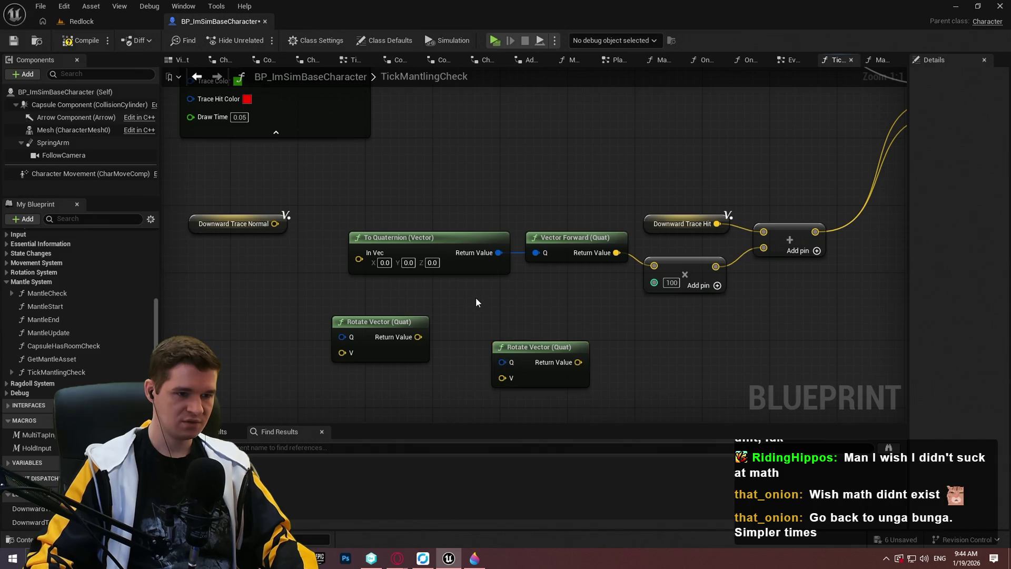
pyautogui.moveTo(274, 223)
pyautogui.mouseDown()
pyautogui.moveTo(268, 284)
pyautogui.moveTo(272, 274)
pyautogui.mouseUp()
pyautogui.write('plane')
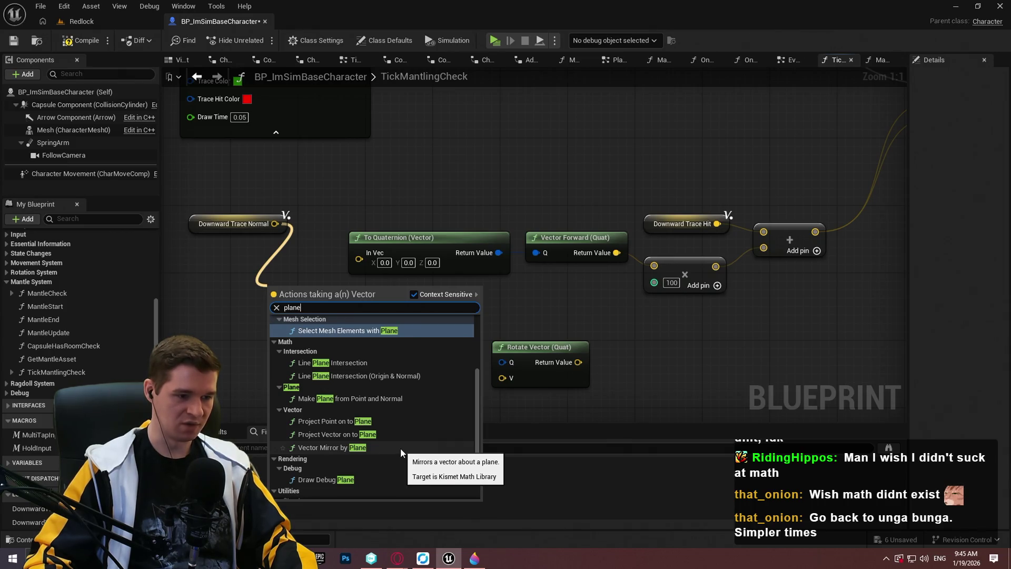
pyautogui.scroll(-3, 337, 444)
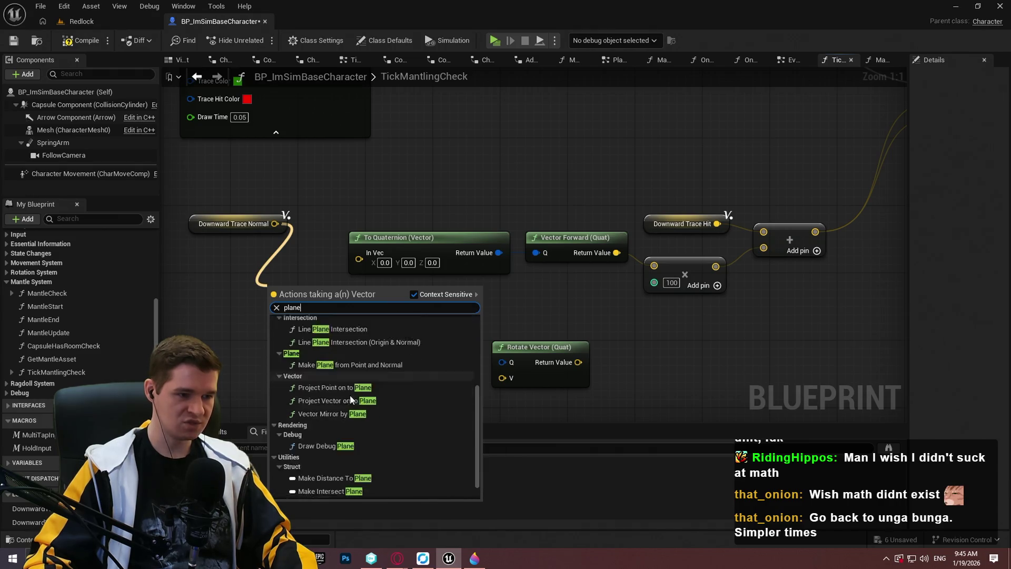
pyautogui.click(325, 424)
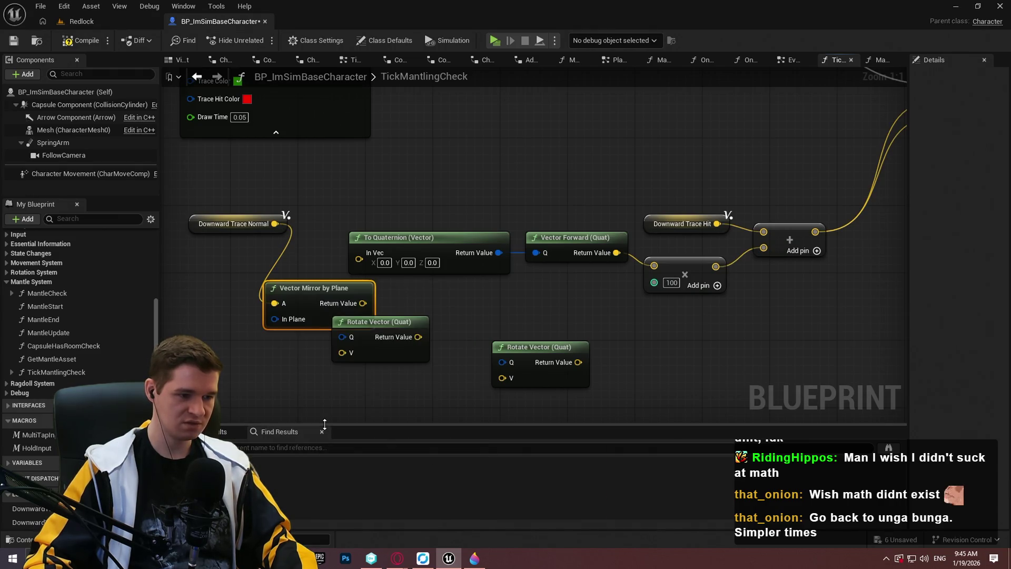
pyautogui.moveTo(280, 329)
pyautogui.mouseDown()
pyautogui.moveTo(258, 348)
pyautogui.moveTo(270, 362)
pyautogui.moveTo(390, 405)
pyautogui.moveTo(388, 149)
pyautogui.moveTo(256, 269)
pyautogui.mouseUp()
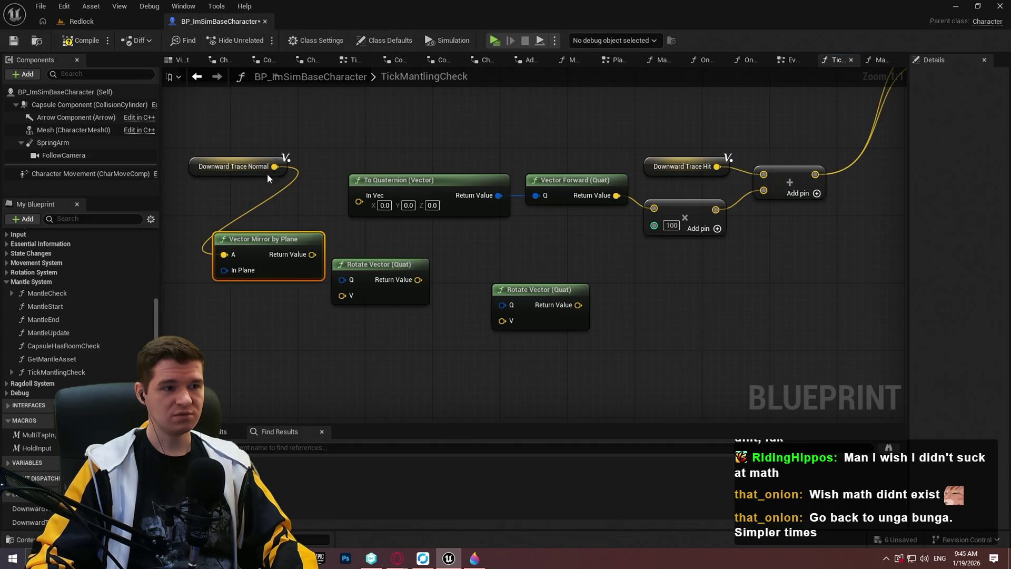
# - Add a Get Up Vector node and nudge it into place in the graph
pyautogui.moveTo(274, 166); pyautogui.dragTo(327, 132)
pyautogui.write('up vec')
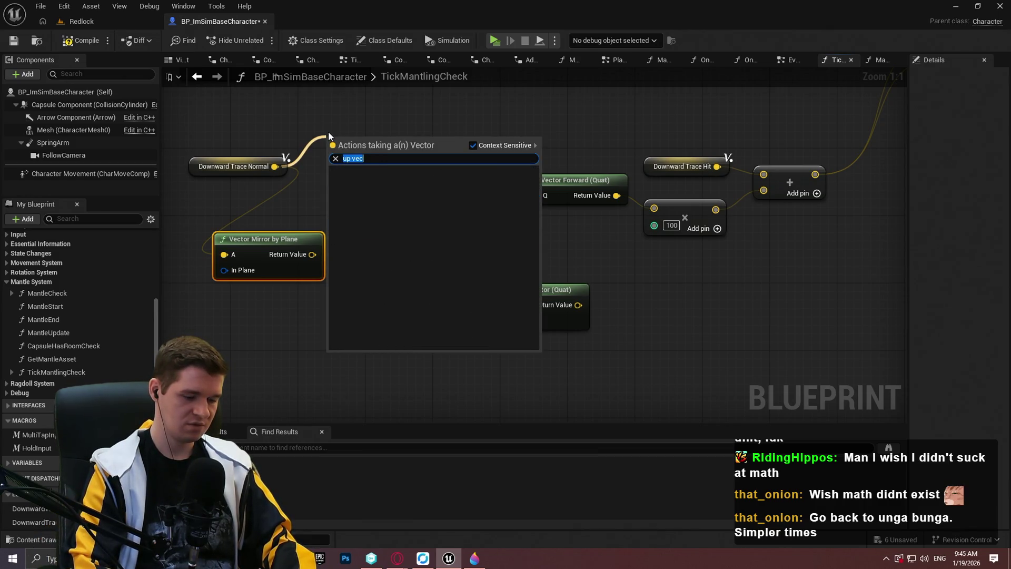
pyautogui.write('up')
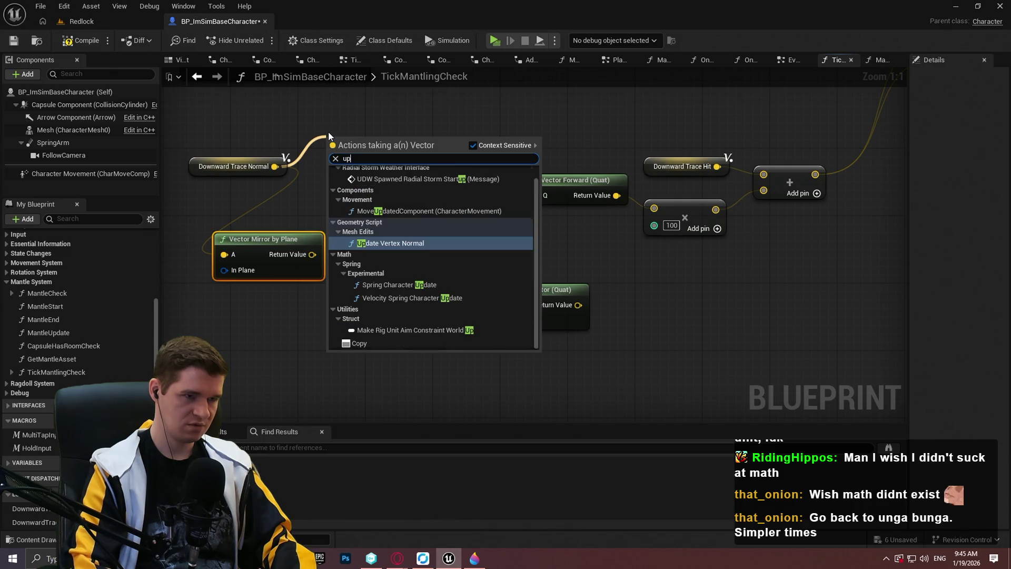
pyautogui.press('BackSpace')
pyautogui.press('BackSpace')
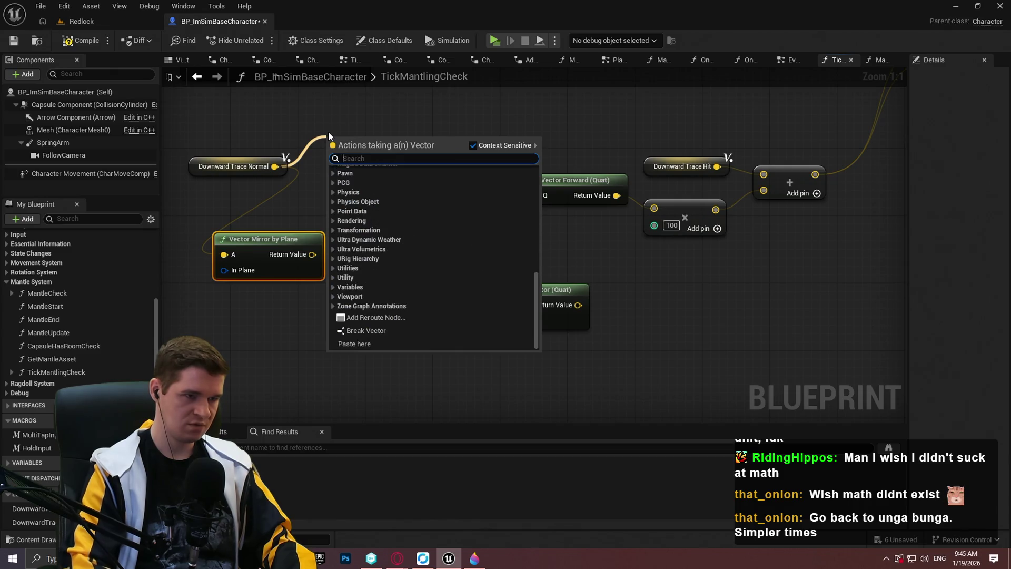
pyautogui.click(283, 374)
pyautogui.rightClick(284, 375)
pyautogui.write('up')
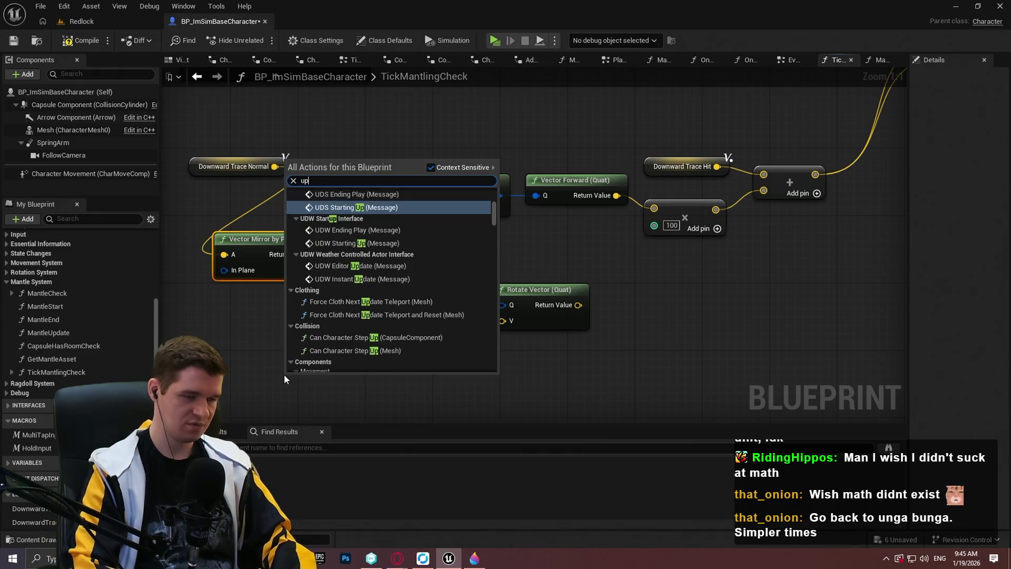
pyautogui.write(' vecto')
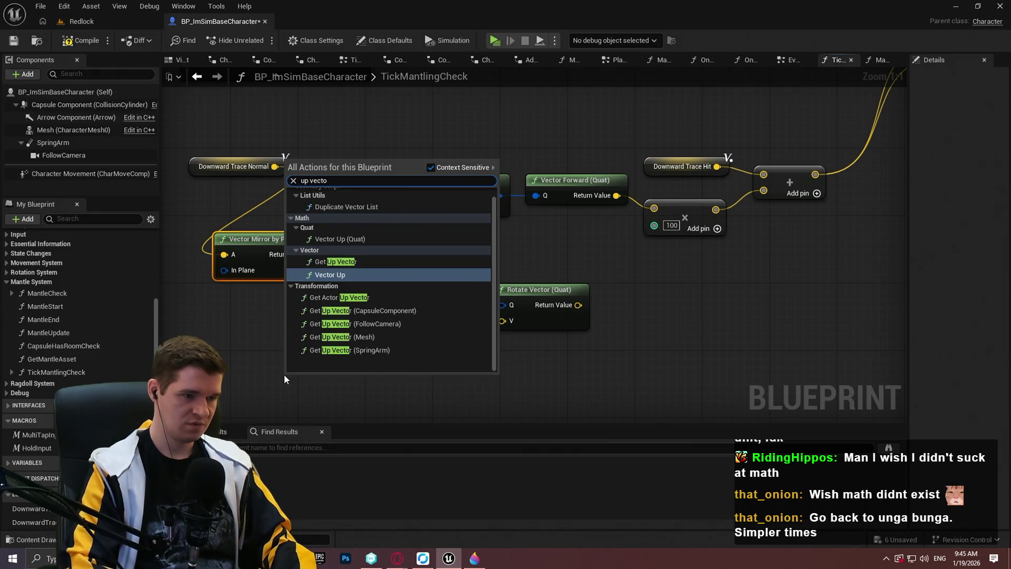
pyautogui.click(342, 262)
pyautogui.moveTo(368, 377); pyautogui.dragTo(384, 347)
pyautogui.click(411, 329)
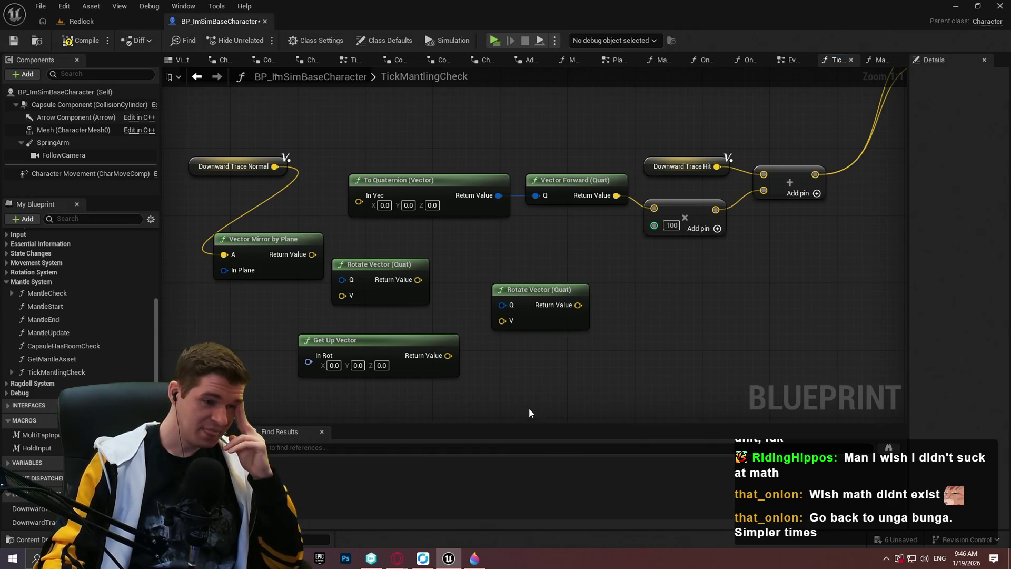
pyautogui.moveTo(517, 377); pyautogui.dragTo(517, 371)
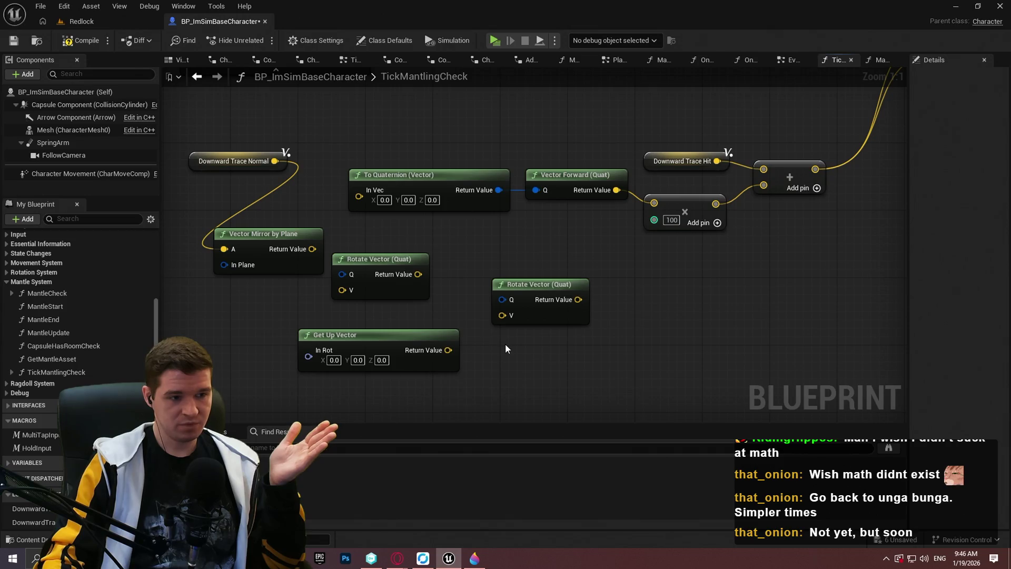
pyautogui.moveTo(501, 356); pyautogui.dragTo(520, 311)
pyautogui.rightClick(333, 344)
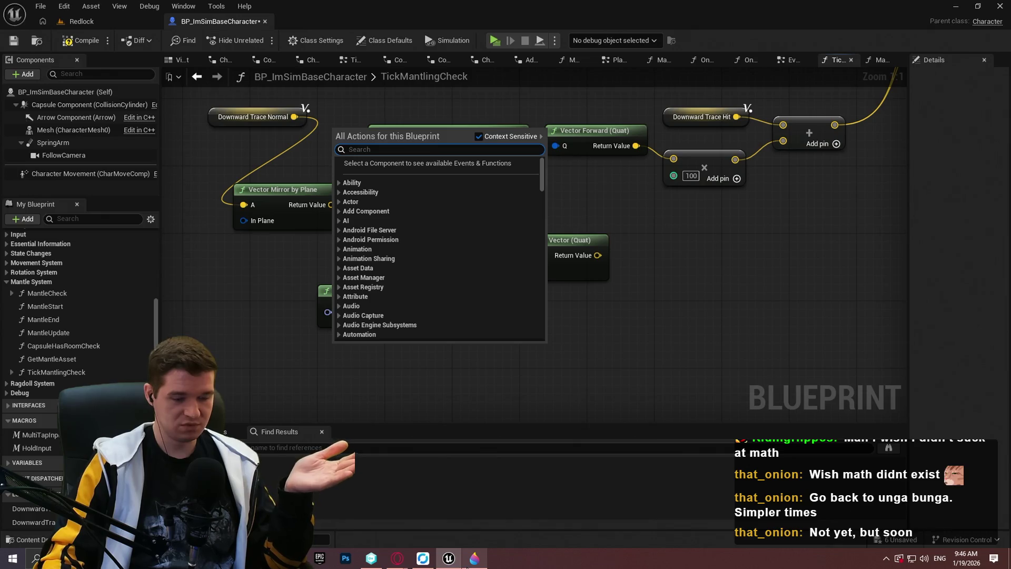
pyautogui.click(473, 560)
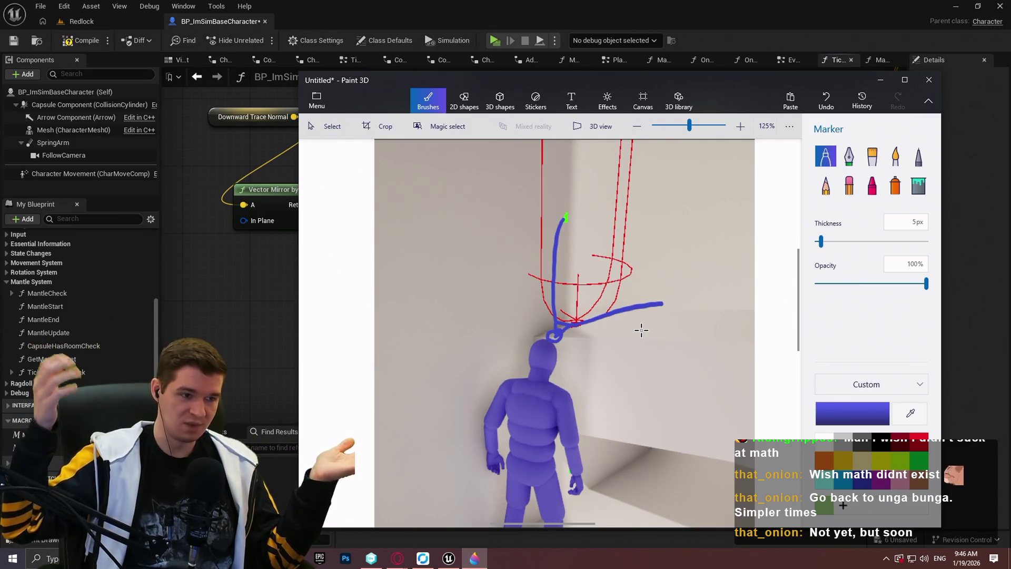
pyautogui.click(254, 290)
pyautogui.rightClick(255, 287)
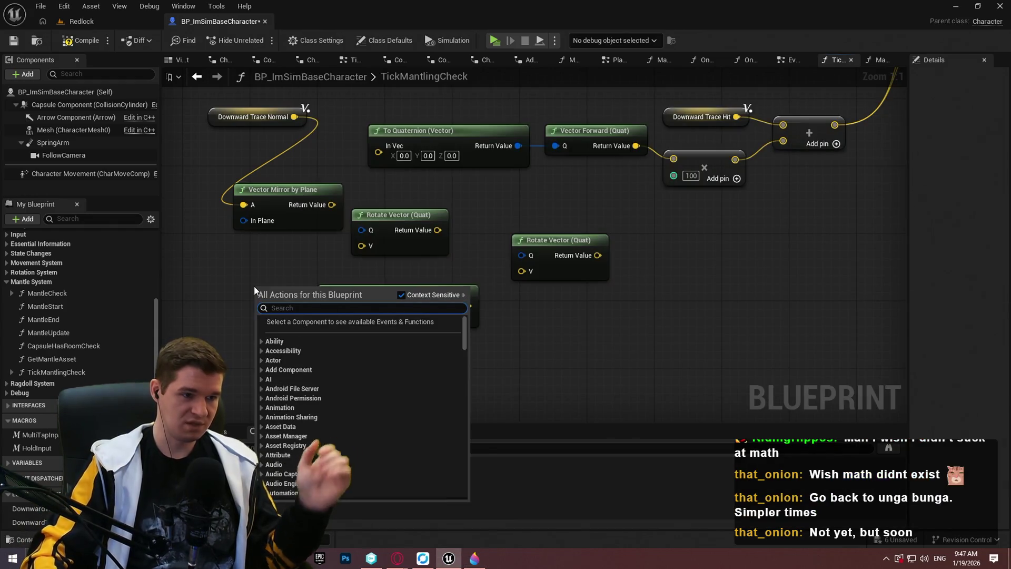
# - Add a Get Right Vector node via a 'right vec' search and position it
pyautogui.write('right vec')
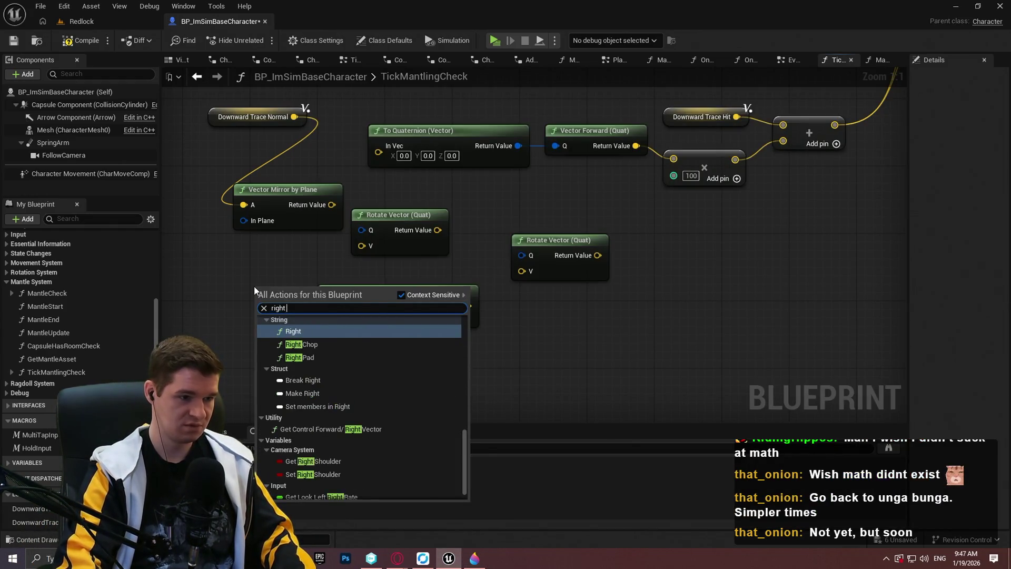
pyautogui.press('Up')
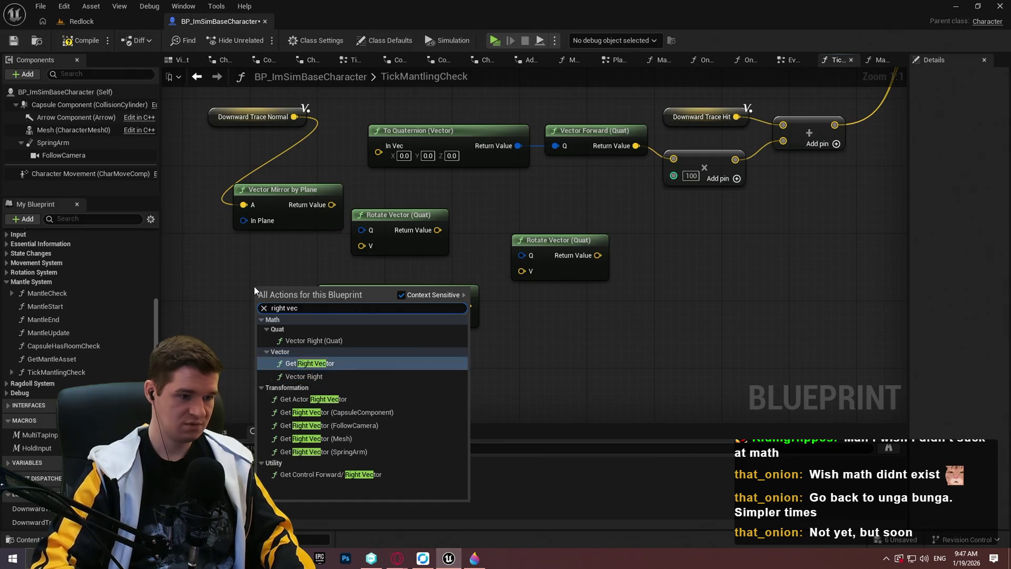
pyautogui.press('Return')
pyautogui.moveTo(296, 291)
pyautogui.mouseDown()
pyautogui.moveTo(456, 384)
pyautogui.moveTo(507, 346)
pyautogui.moveTo(497, 346)
pyautogui.moveTo(520, 147)
pyautogui.moveTo(608, 382)
pyautogui.moveTo(283, 357)
pyautogui.moveTo(260, 293)
pyautogui.mouseUp()
# - Move Downward Trace Normal lower, try a Make Rotation from Axes node, then delete it
pyautogui.moveTo(300, 113)
pyautogui.mouseDown()
pyautogui.moveTo(245, 348)
pyautogui.moveTo(315, 361)
pyautogui.mouseUp()
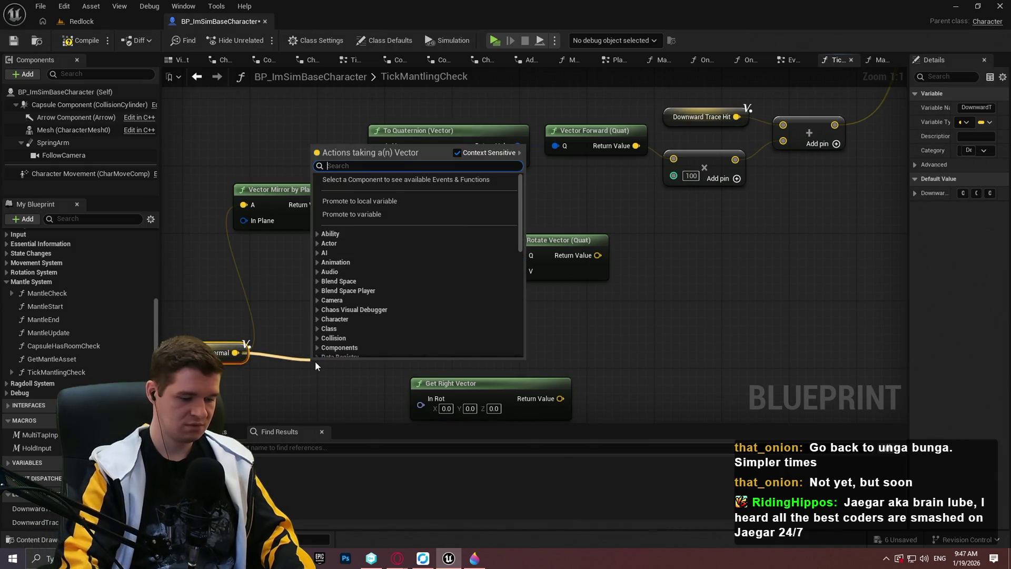
pyautogui.write('rot')
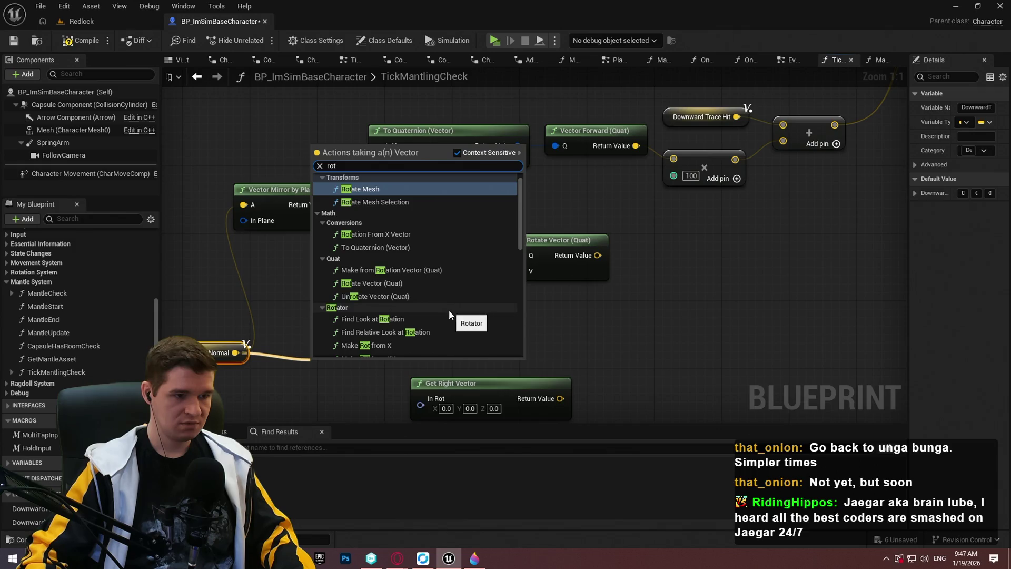
pyautogui.scroll(-2, 448, 309)
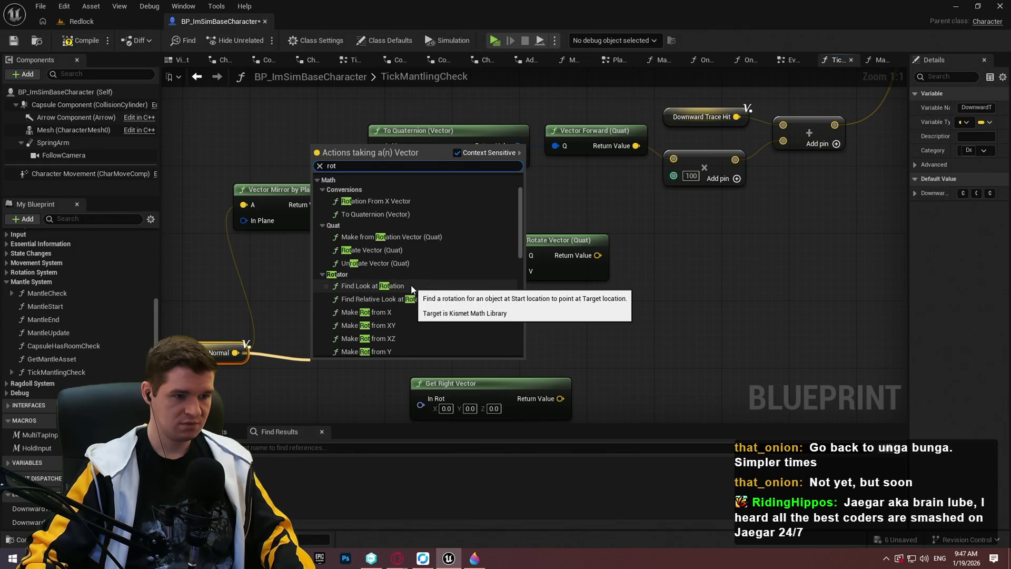
pyautogui.scroll(-3, 408, 291)
pyautogui.scroll(-4, 406, 323)
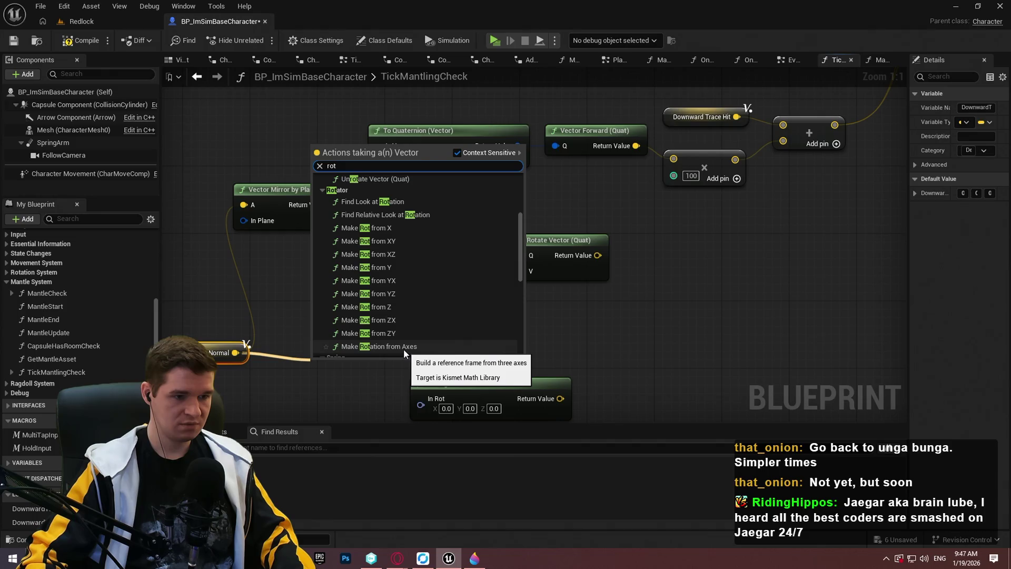
pyautogui.click(403, 348)
pyautogui.moveTo(370, 370)
pyautogui.mouseDown()
pyautogui.moveTo(361, 288)
pyautogui.moveTo(342, 352)
pyautogui.mouseUp()
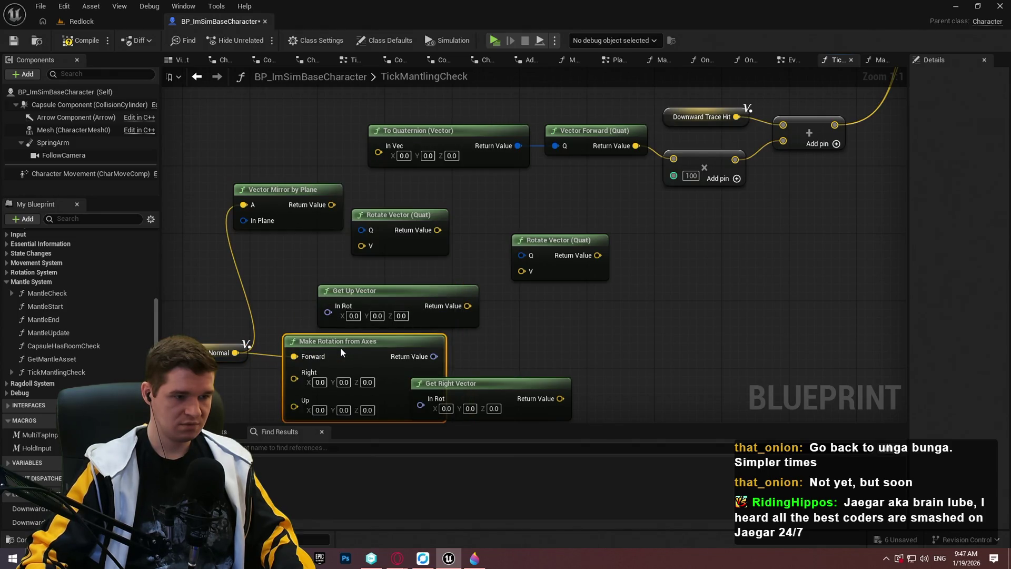
pyautogui.moveTo(434, 356)
pyautogui.mouseDown()
pyautogui.moveTo(470, 360)
pyautogui.moveTo(381, 360)
pyautogui.mouseUp()
pyautogui.press('Delete')
# - Browse the 'rot' actions from the normal without adding any node
pyautogui.moveTo(235, 352); pyautogui.dragTo(282, 357)
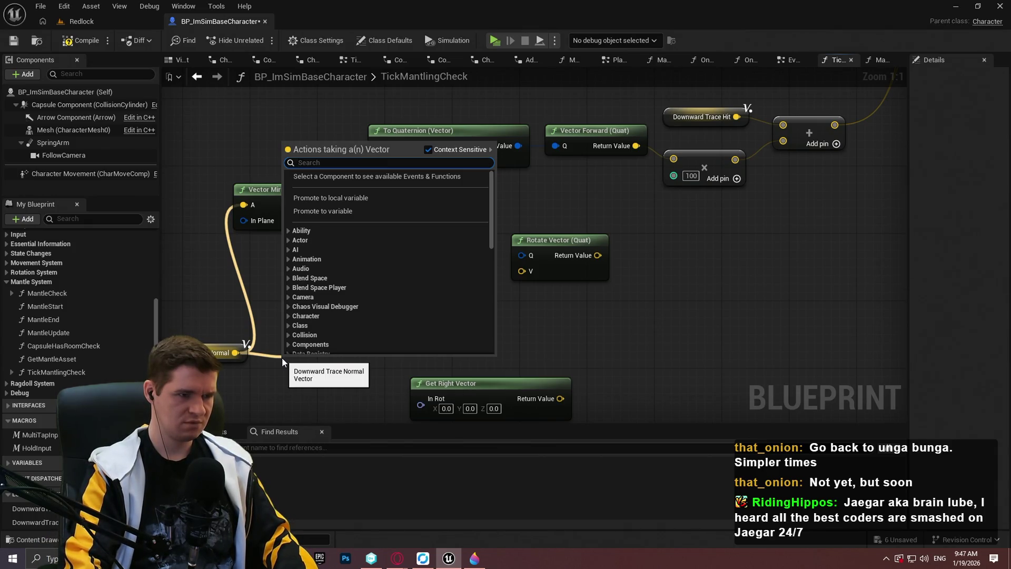
pyautogui.write('rot')
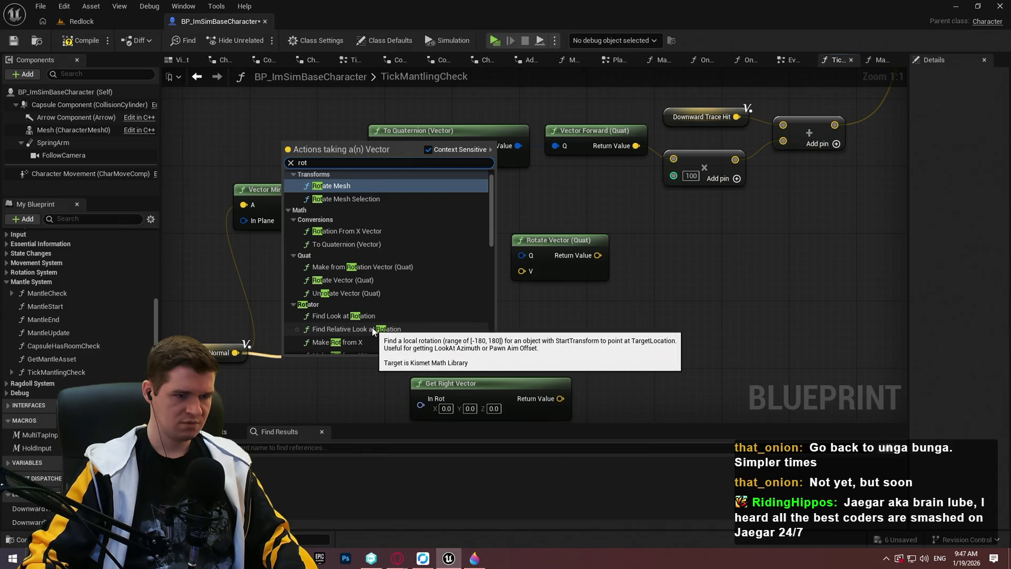
pyautogui.scroll(-3, 372, 324)
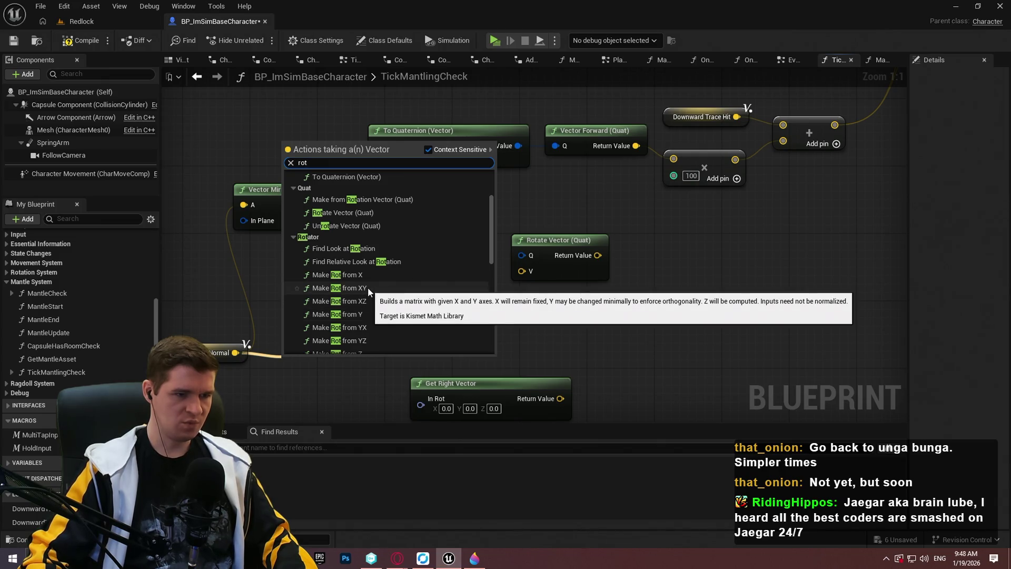
pyautogui.scroll(-3, 369, 290)
pyautogui.scroll(-3, 386, 285)
pyautogui.scroll(-2, 409, 283)
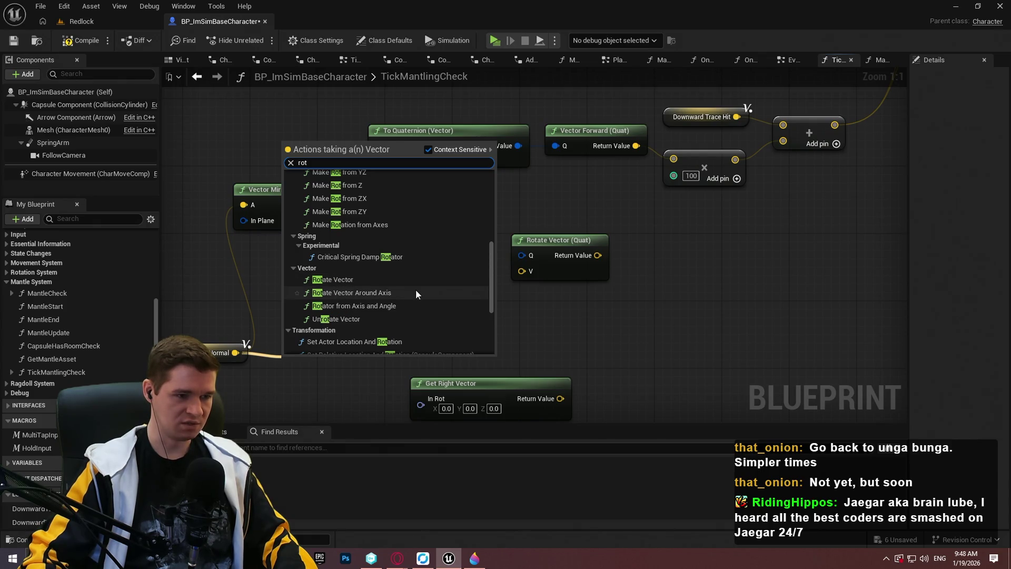
pyautogui.scroll(-5, 416, 290)
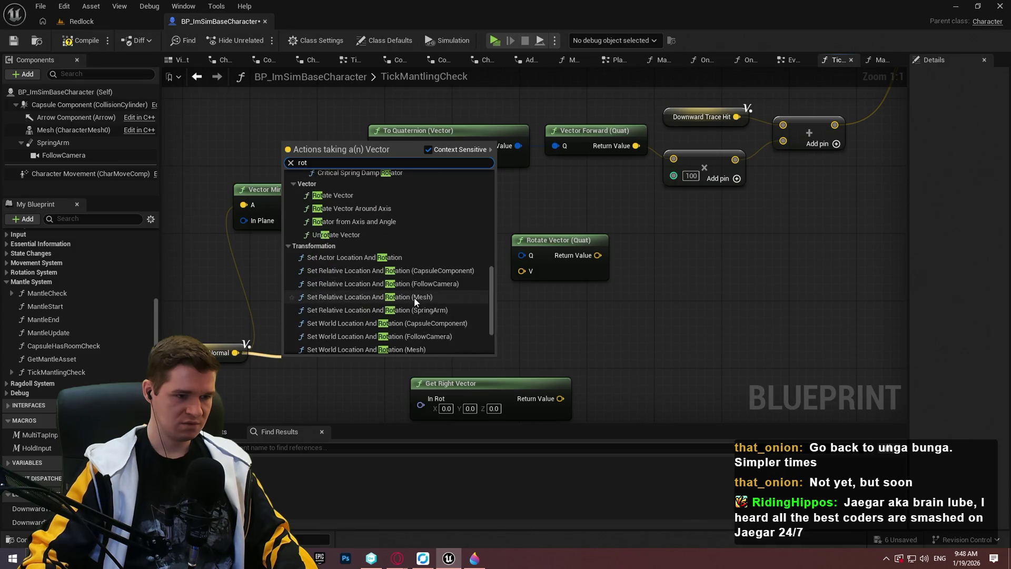
pyautogui.scroll(6, 483, 304)
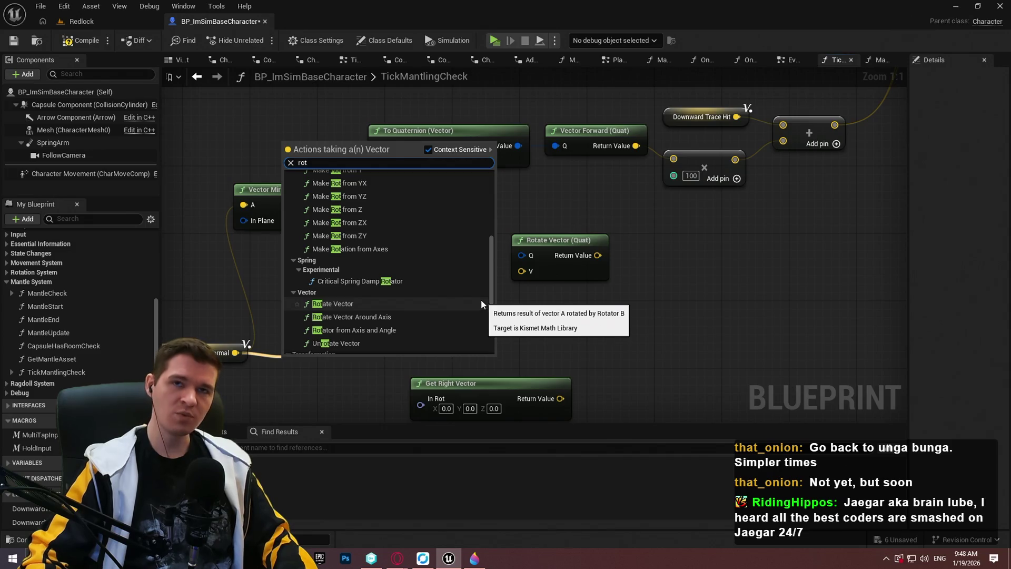
pyautogui.click(580, 335)
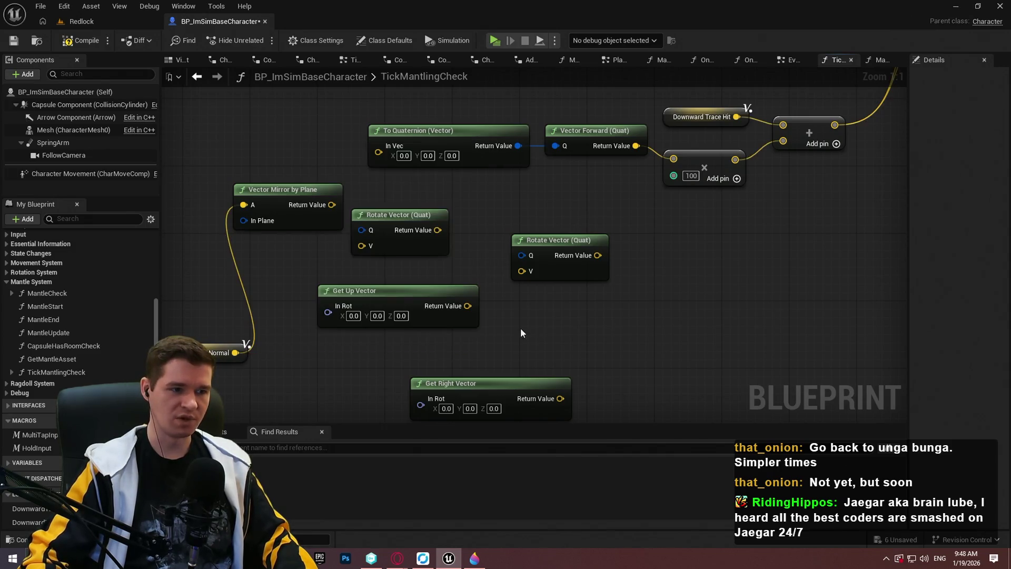
# - Add Vector Right (Quat) from To Quaternion and delete the unused Get Right Vector
pyautogui.moveTo(416, 150)
pyautogui.mouseDown()
pyautogui.moveTo(345, 376)
pyautogui.moveTo(337, 282)
pyautogui.moveTo(370, 343)
pyautogui.mouseUp()
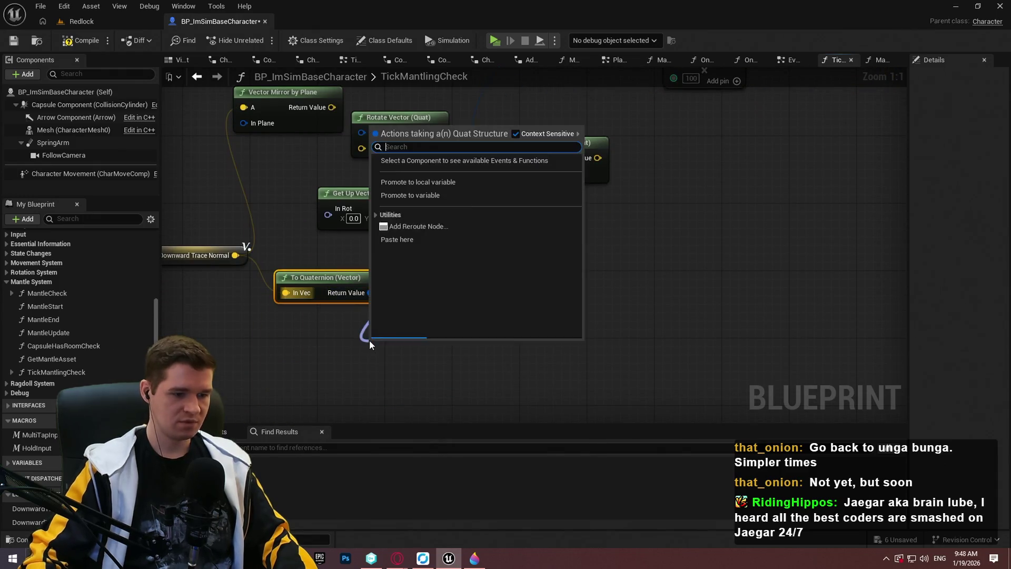
pyautogui.write('righ')
pyautogui.press('Return')
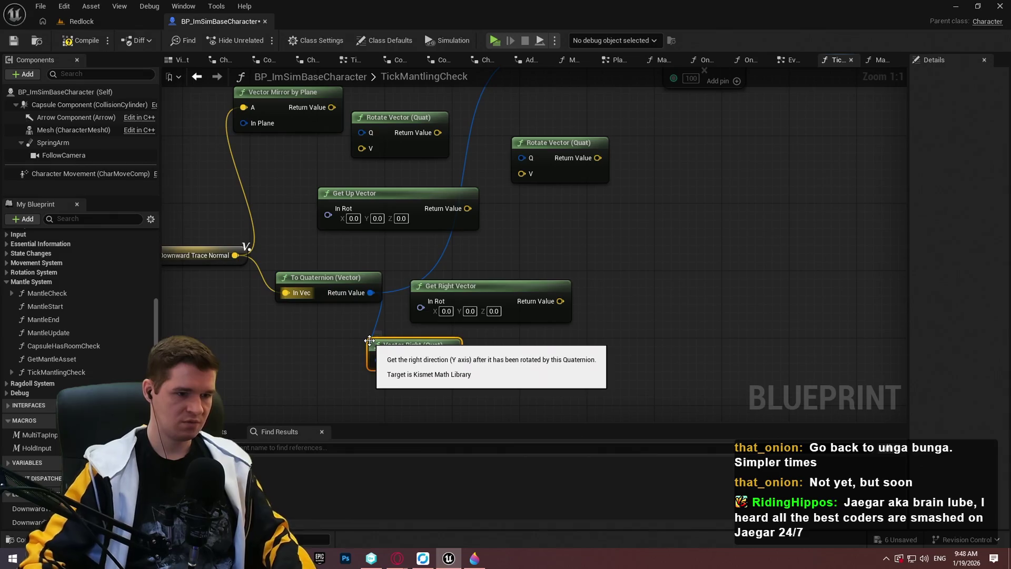
pyautogui.press('Delete')
pyautogui.moveTo(427, 363)
pyautogui.mouseDown()
pyautogui.moveTo(453, 282)
pyautogui.moveTo(452, 290)
pyautogui.mouseUp()
# - Tidy the node layout around Downward Trace Normal and launch a Redlock play-test
pyautogui.moveTo(539, 301)
pyautogui.mouseDown()
pyautogui.moveTo(505, 341)
pyautogui.moveTo(602, 309)
pyautogui.mouseUp()
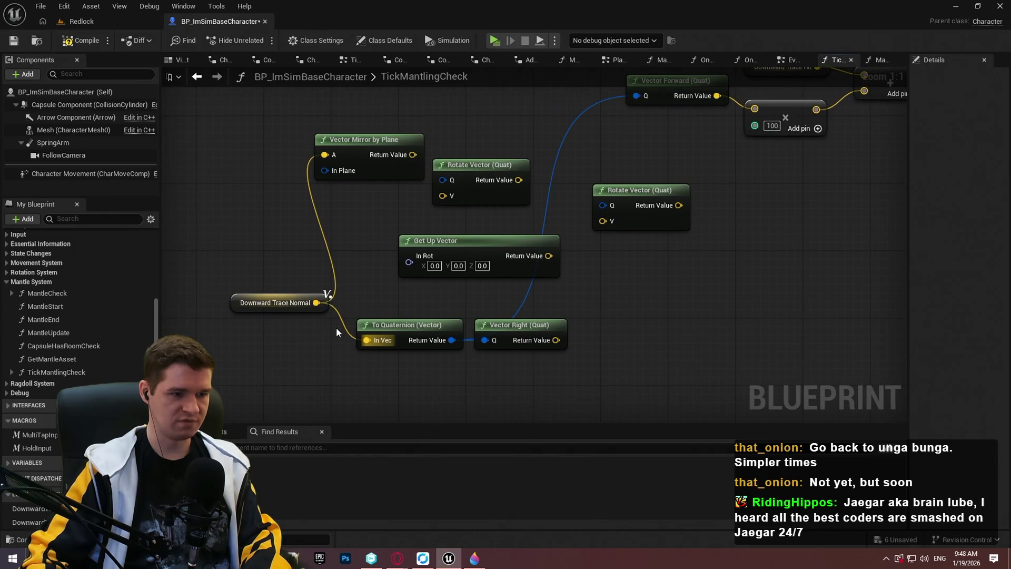
pyautogui.moveTo(325, 301); pyautogui.dragTo(352, 327)
pyautogui.click(659, 317)
pyautogui.moveTo(658, 318); pyautogui.dragTo(509, 310)
pyautogui.scroll(-1, 510, 313)
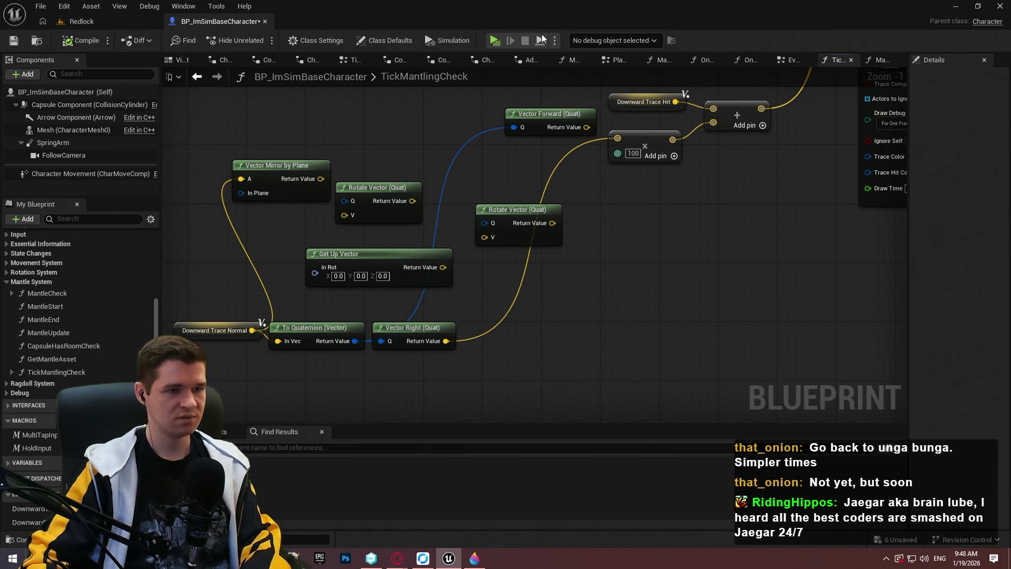
pyautogui.click(495, 42)
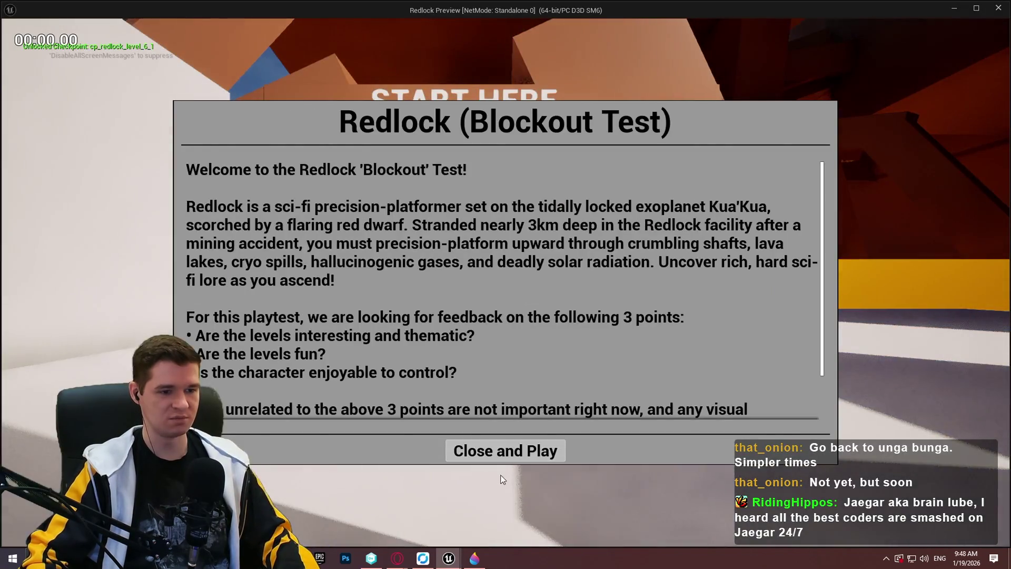
# - Dismiss the Blockout Test welcome, run and climb against a wall, then stop the preview
pyautogui.click(506, 449)
pyautogui.press('w')
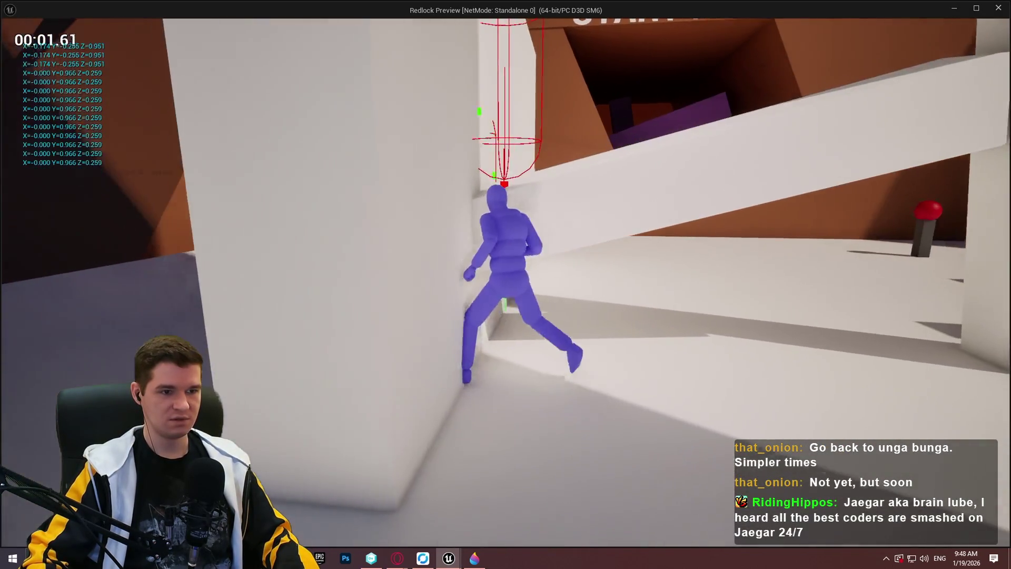
pyautogui.press('space')
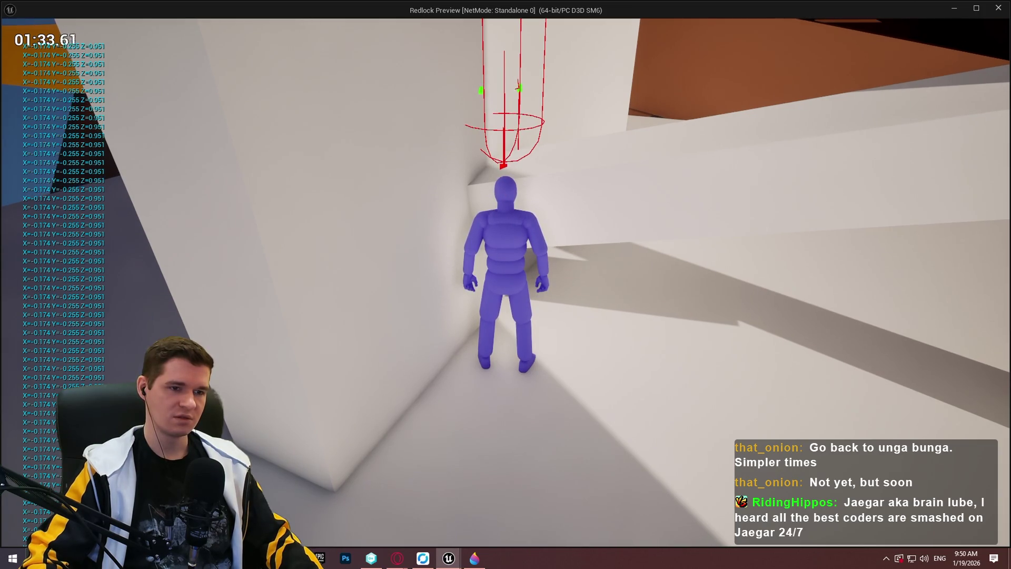
pyautogui.press('Escape')
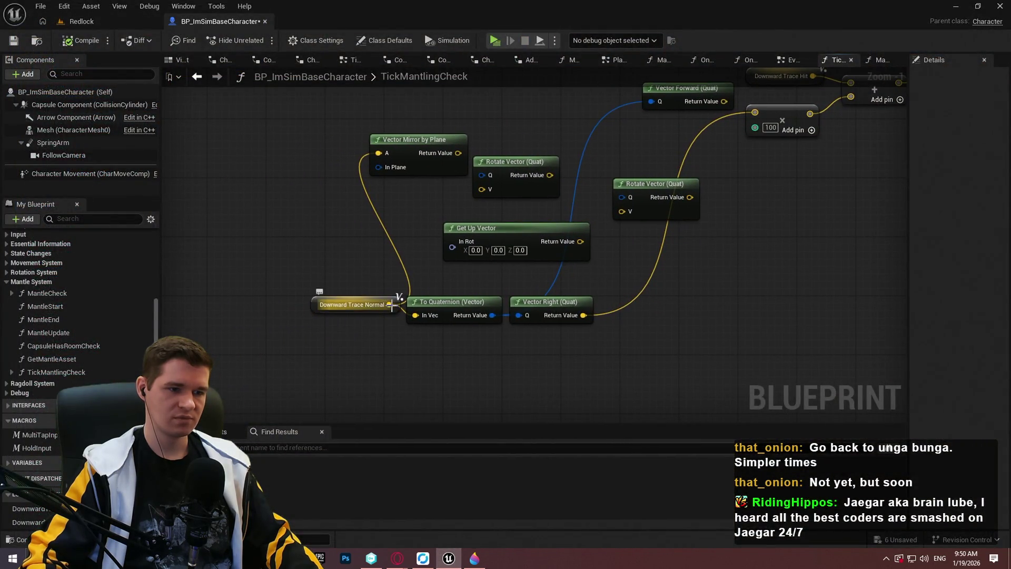
# - Search the action list for 'right vector', then cancel without adding a node
pyautogui.moveTo(392, 305); pyautogui.dragTo(401, 364)
pyautogui.press('Escape')
pyautogui.rightClick(440, 359)
pyautogui.write('right vector')
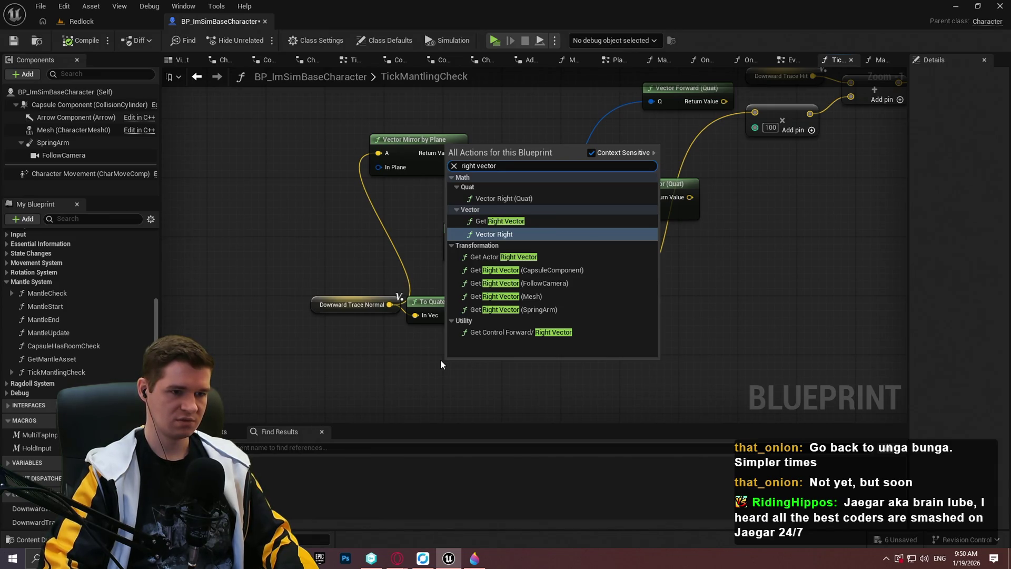
pyautogui.press('BackSpace')
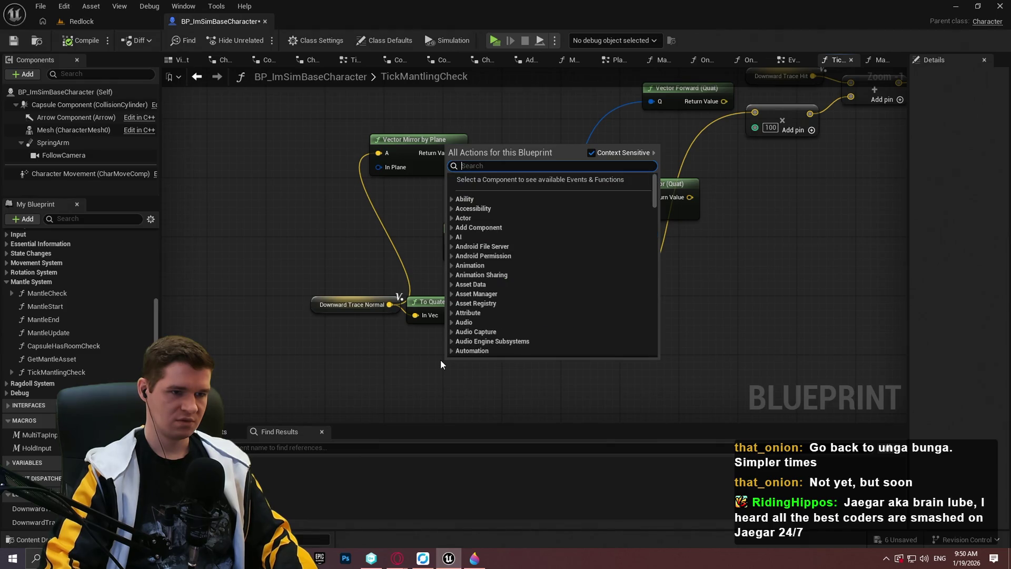
pyautogui.press('Escape')
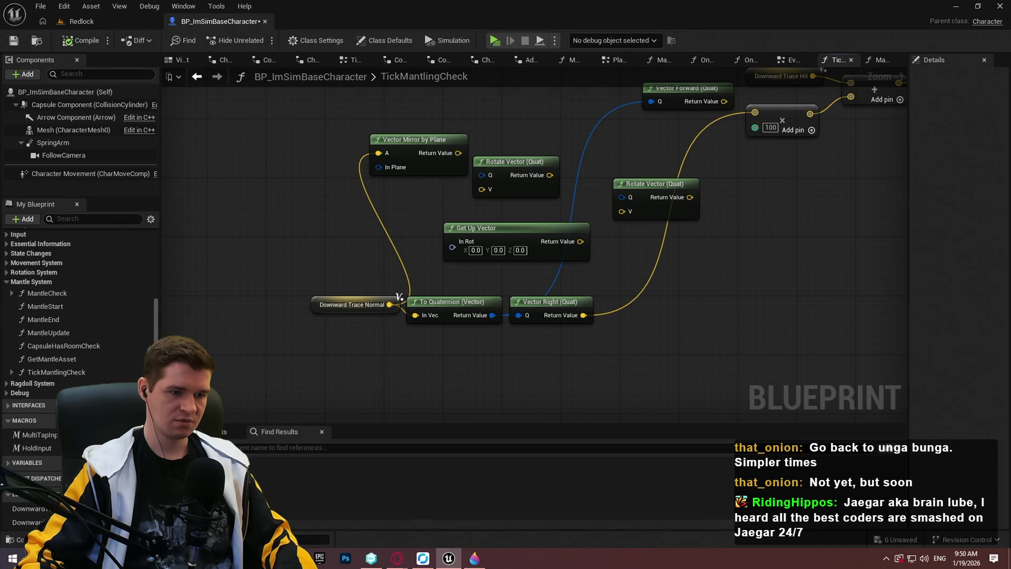
# - Add a Rotate Vector Around Axis node and move it to the right
pyautogui.rightClick(481, 335)
pyautogui.write('rotate vector around')
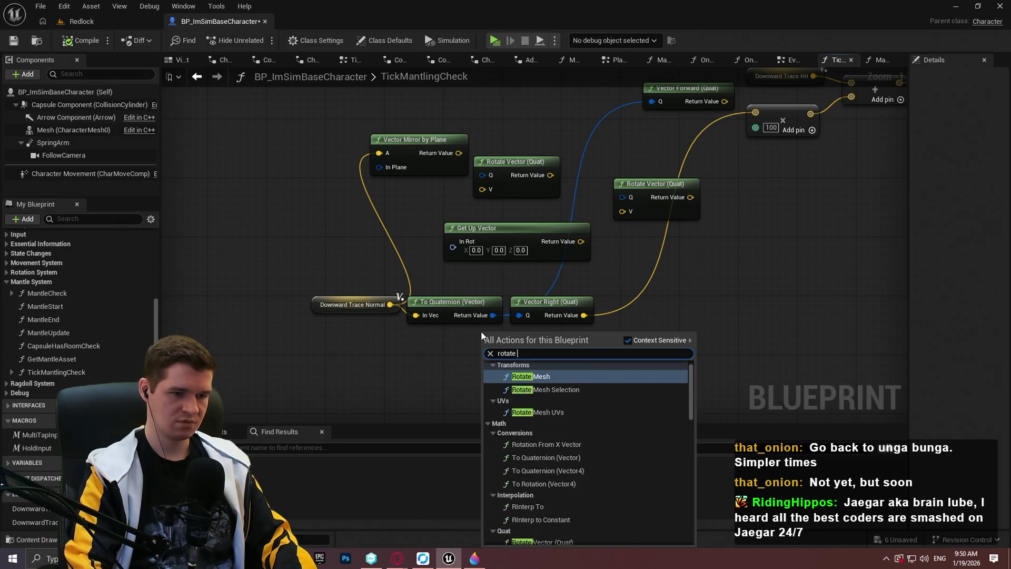
pyautogui.press('Return')
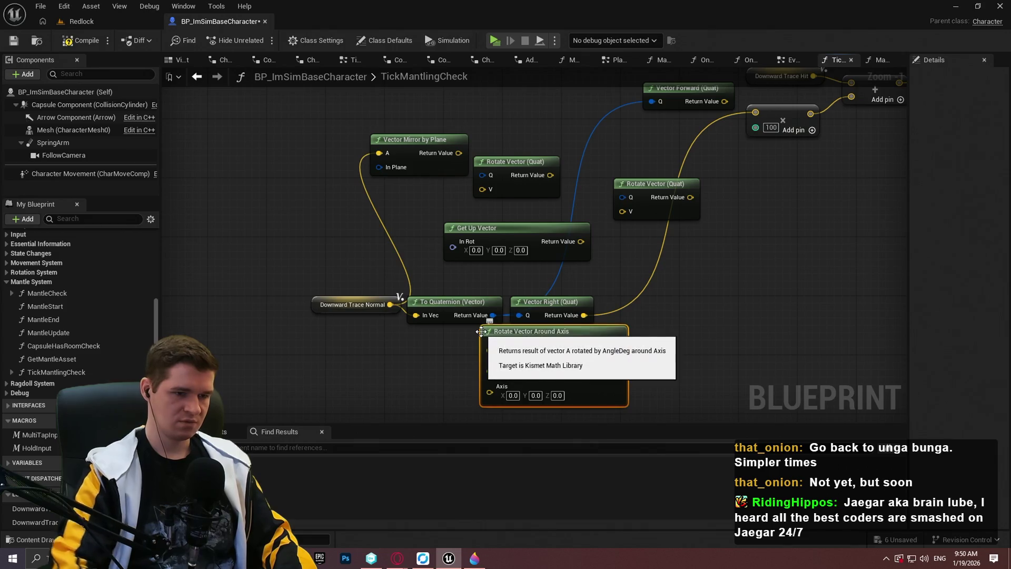
pyautogui.moveTo(490, 350); pyautogui.dragTo(672, 313)
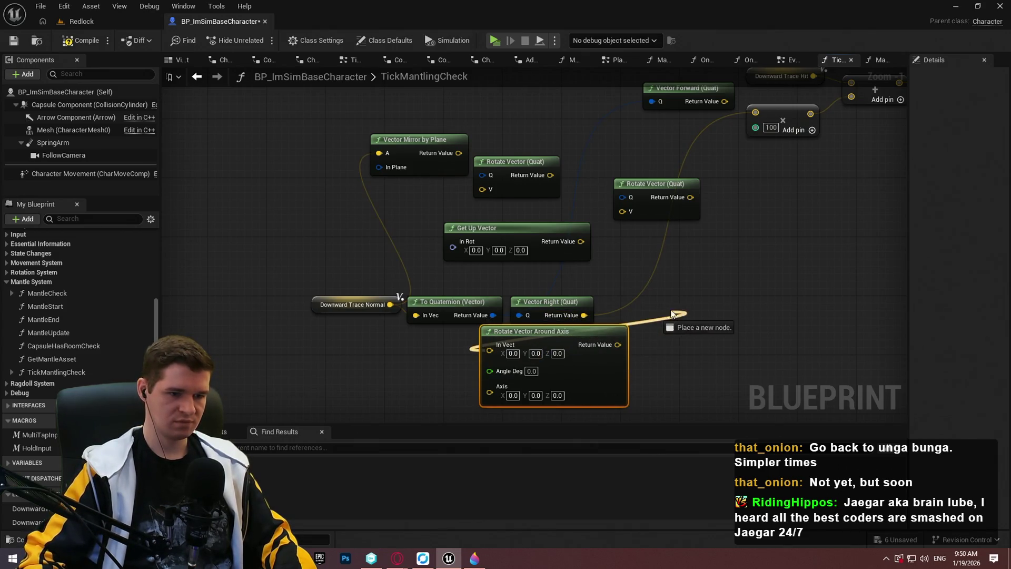
pyautogui.moveTo(599, 331); pyautogui.dragTo(737, 324)
pyautogui.moveTo(699, 296); pyautogui.dragTo(681, 220)
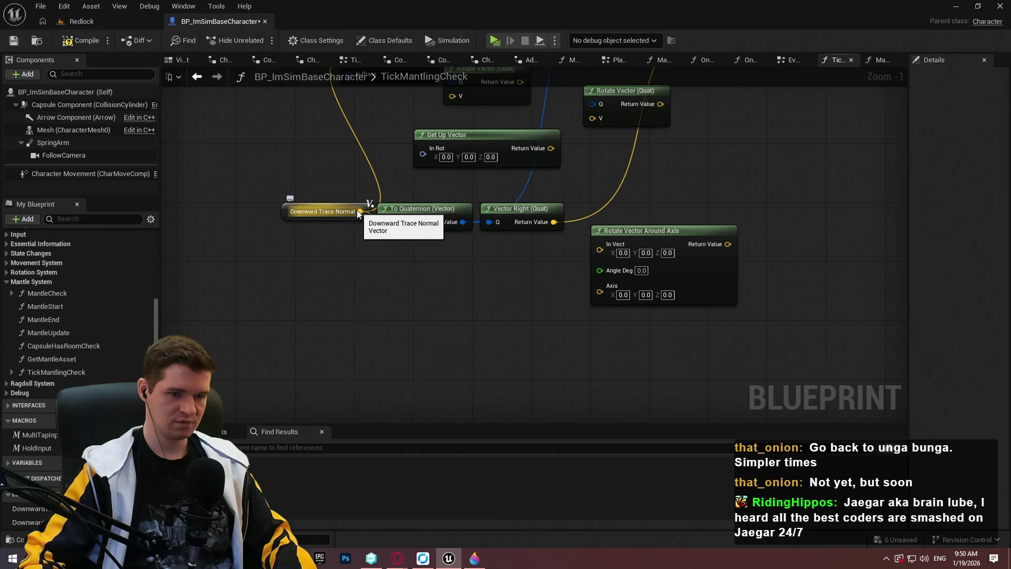
# - Drag a Downward Trace Hit getter beside the rotation node and wire it toward In Vect
pyautogui.moveTo(358, 213)
pyautogui.mouseDown()
pyautogui.moveTo(341, 395)
pyautogui.moveTo(318, 356)
pyautogui.moveTo(241, 391)
pyautogui.mouseUp()
pyautogui.click(630, 163)
pyautogui.moveTo(516, 307); pyautogui.dragTo(473, 373)
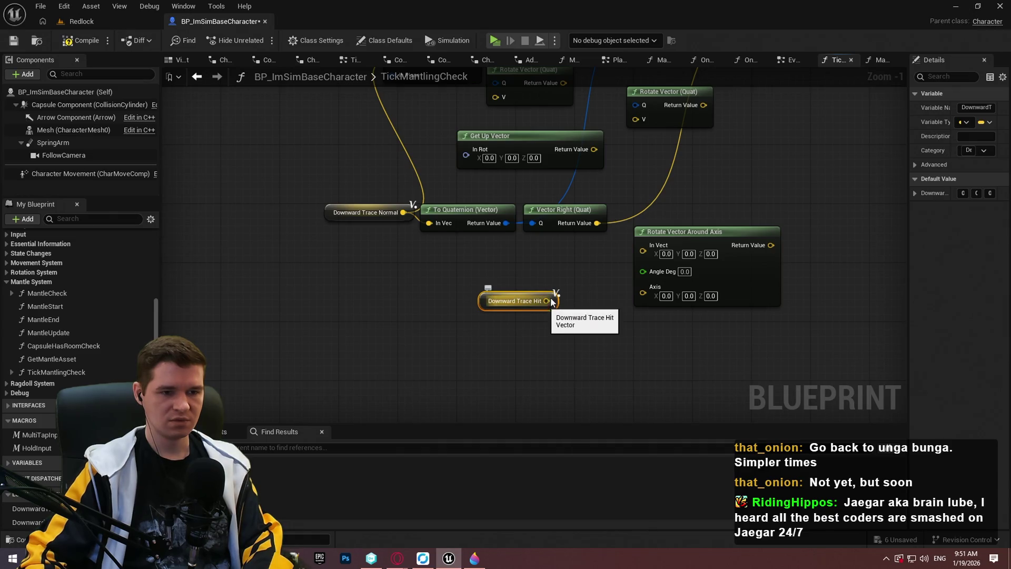
pyautogui.moveTo(546, 301); pyautogui.dragTo(640, 250)
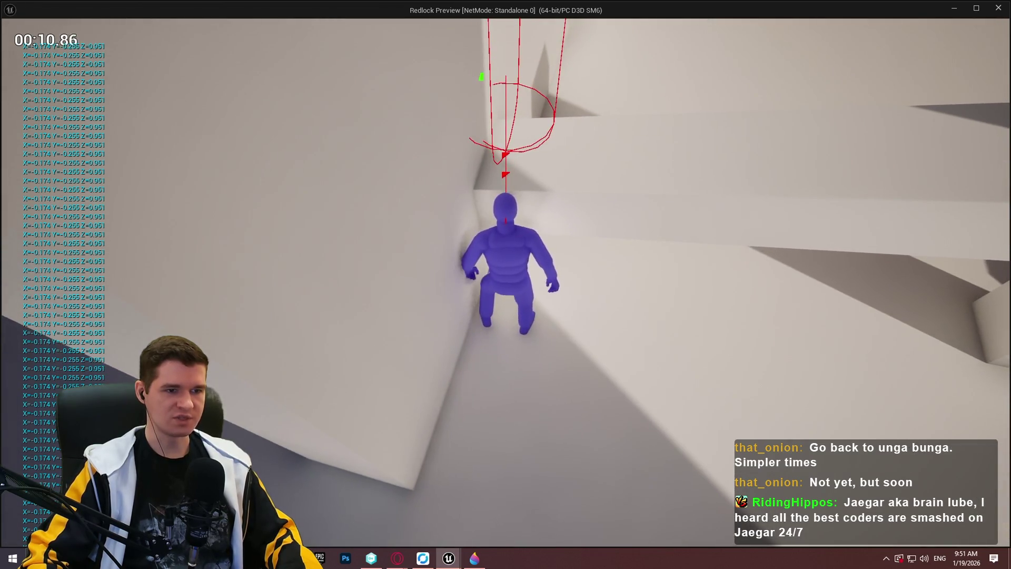
# - Wire Vector Right's Return Value into Rotate Vector Around Axis's Axis input
pyautogui.press('Escape')
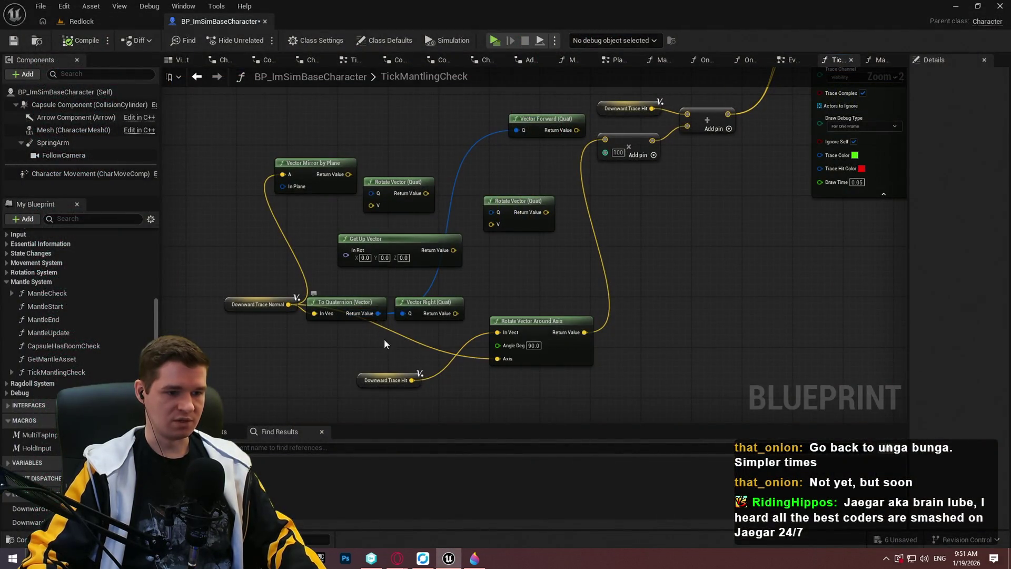
pyautogui.scroll(2, 333, 340)
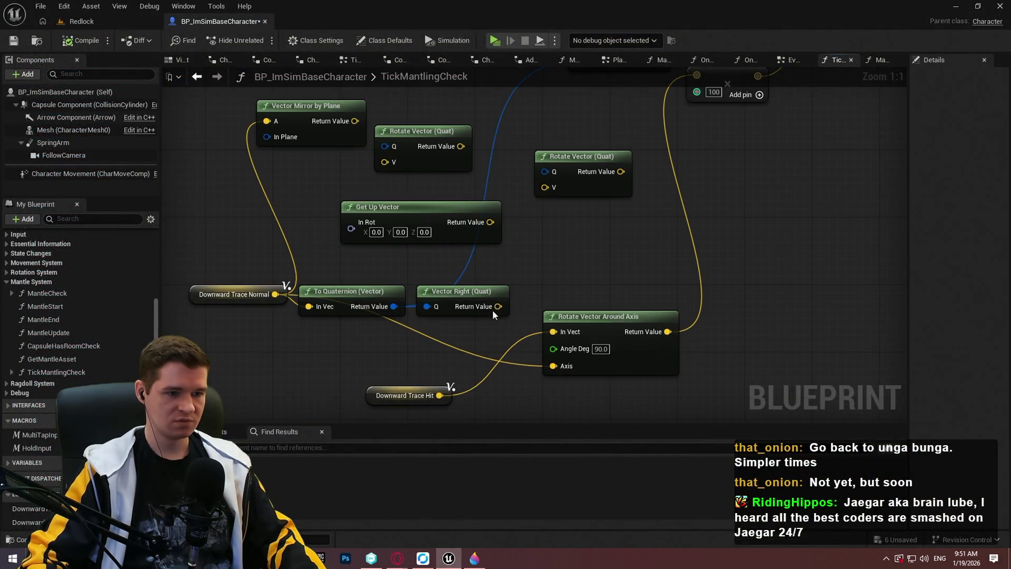
pyautogui.moveTo(520, 362); pyautogui.dragTo(557, 365)
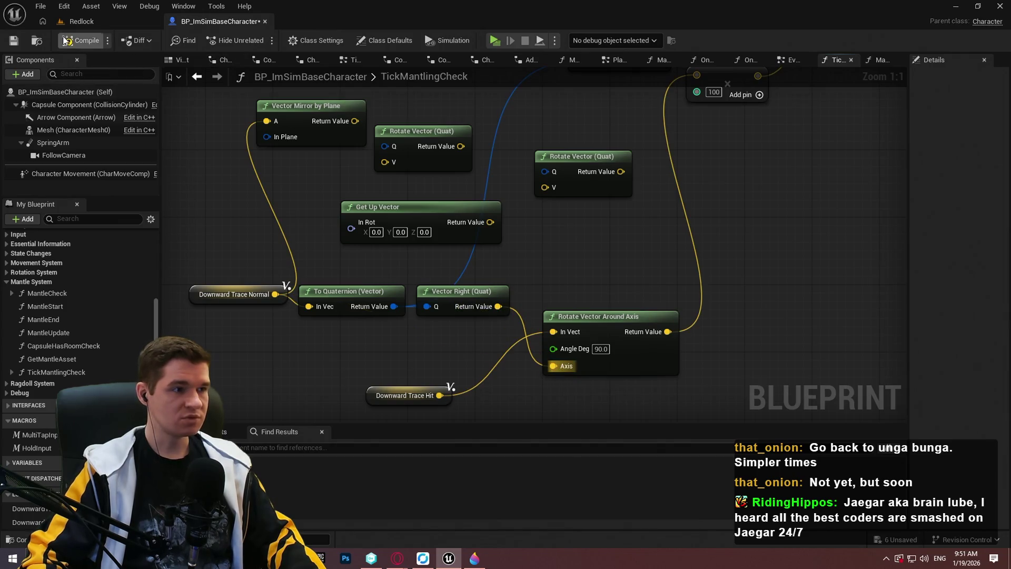
# - Play-test running along the wall, then undo to restore Vector Forward (Quat) and reposition it
pyautogui.click(495, 41)
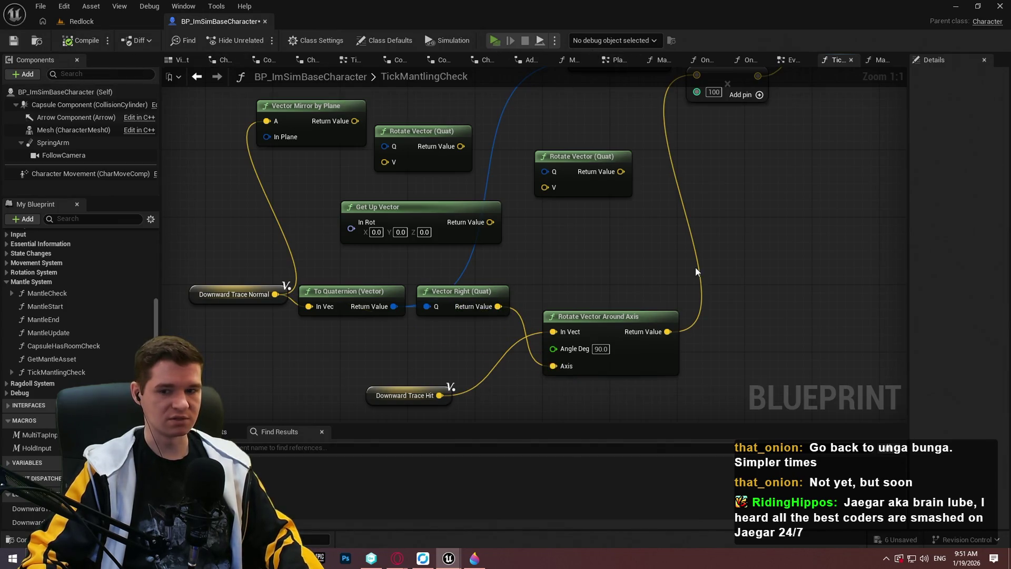
pyautogui.press('Return')
pyautogui.press('w')
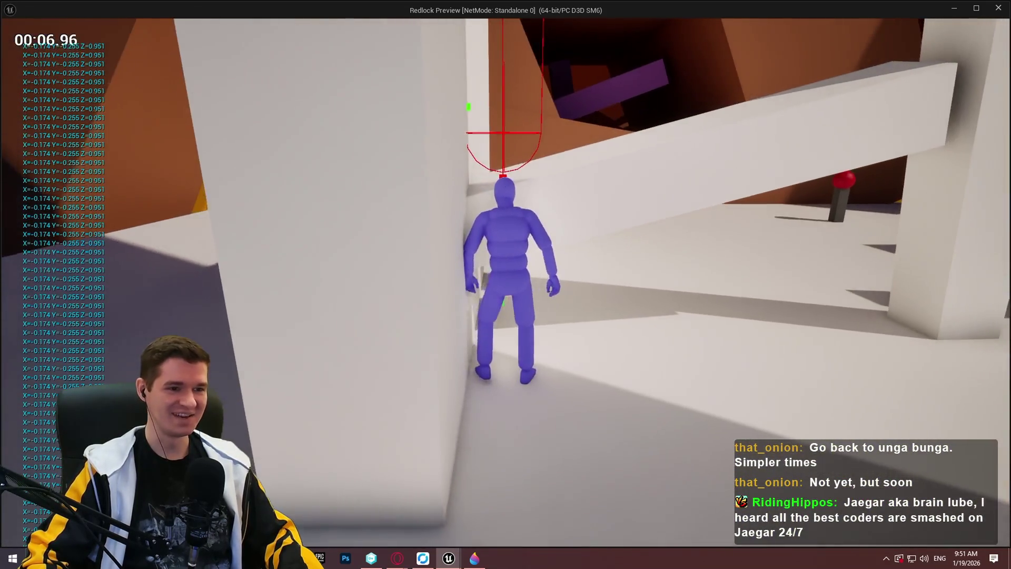
pyautogui.press('w')
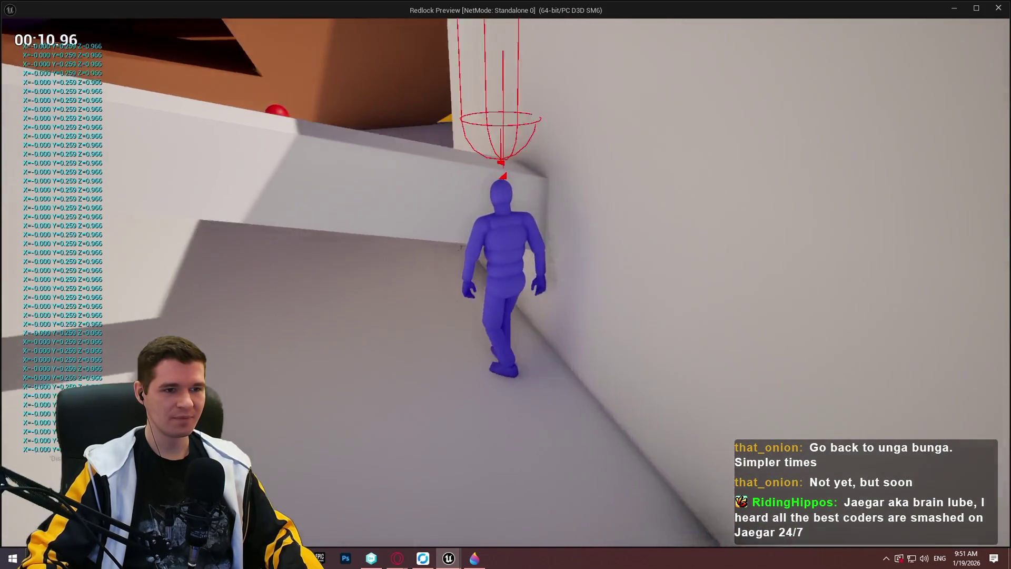
pyautogui.press('w')
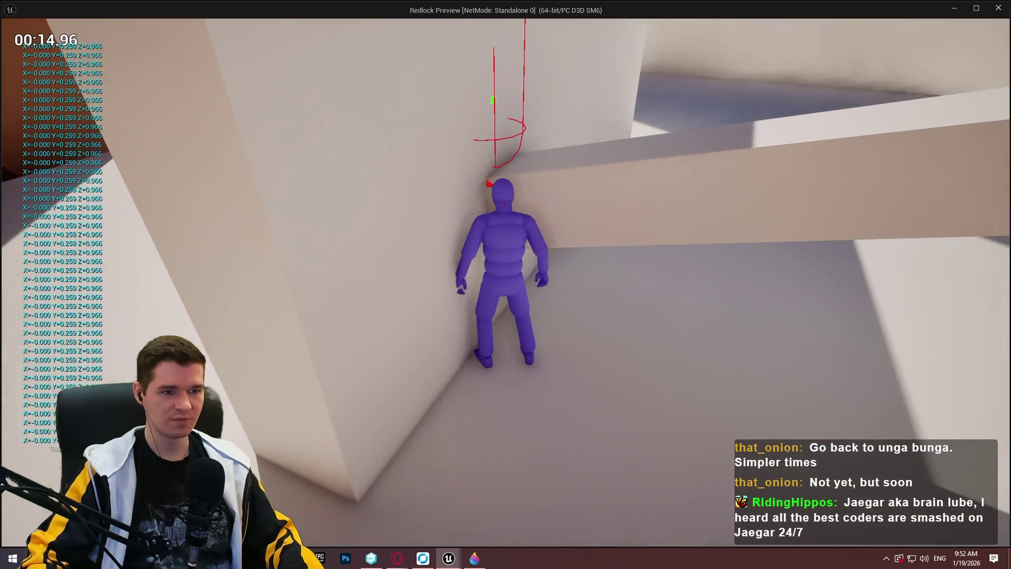
pyautogui.press('Escape')
pyautogui.hotkey('ctrl', 'z')
pyautogui.hotkey('ctrl', 'z')
pyautogui.hotkey('ctrl', 'z')
pyautogui.moveTo(441, 399)
pyautogui.mouseDown()
pyautogui.moveTo(424, 391)
pyautogui.moveTo(542, 416)
pyautogui.moveTo(531, 338)
pyautogui.mouseUp()
# - Play-test mantling by running and jumping against the wall in the corridor
pyautogui.click(212, 265)
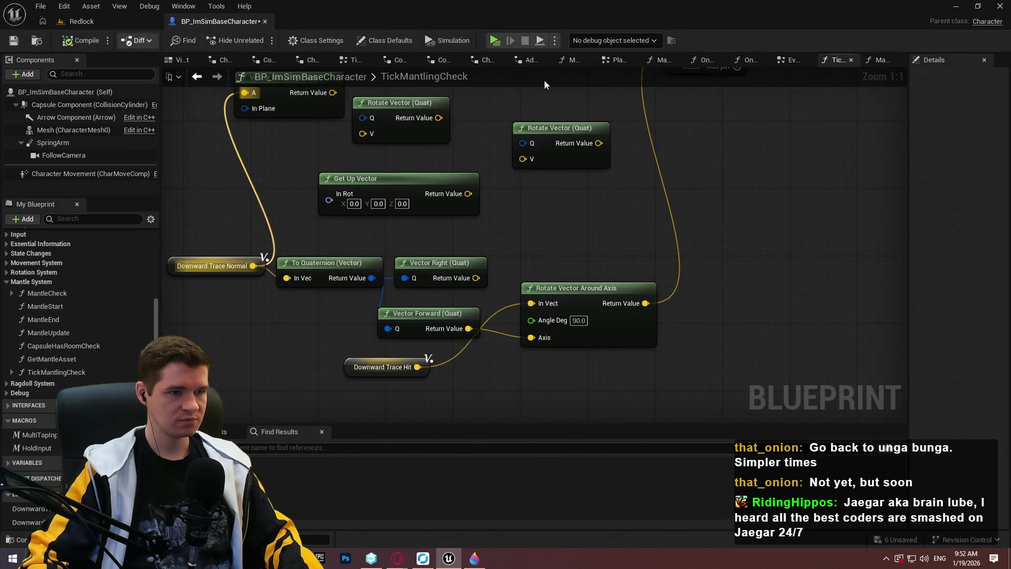
pyautogui.hotkey('alt', 'p')
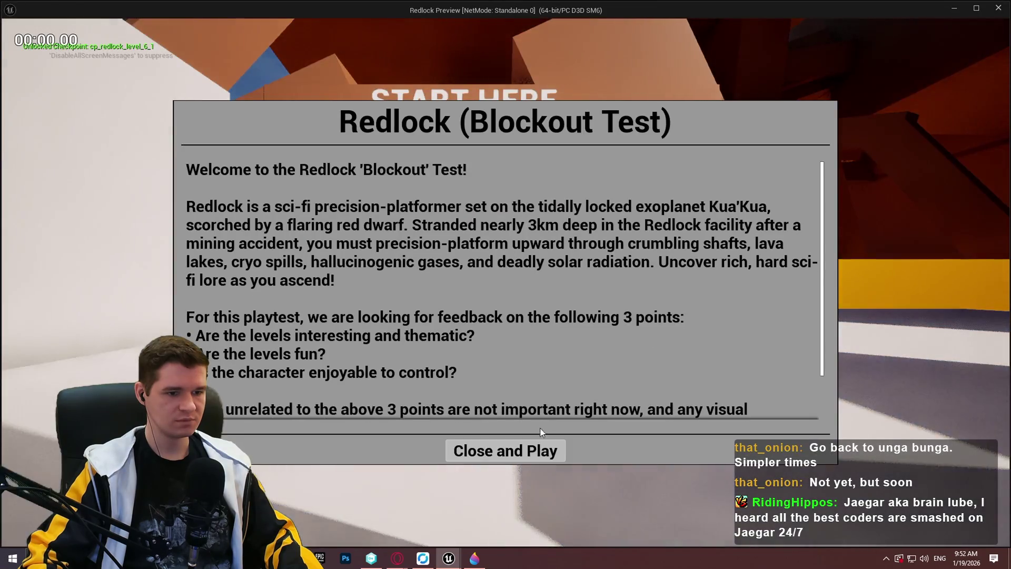
pyautogui.click(537, 449)
pyautogui.press('w')
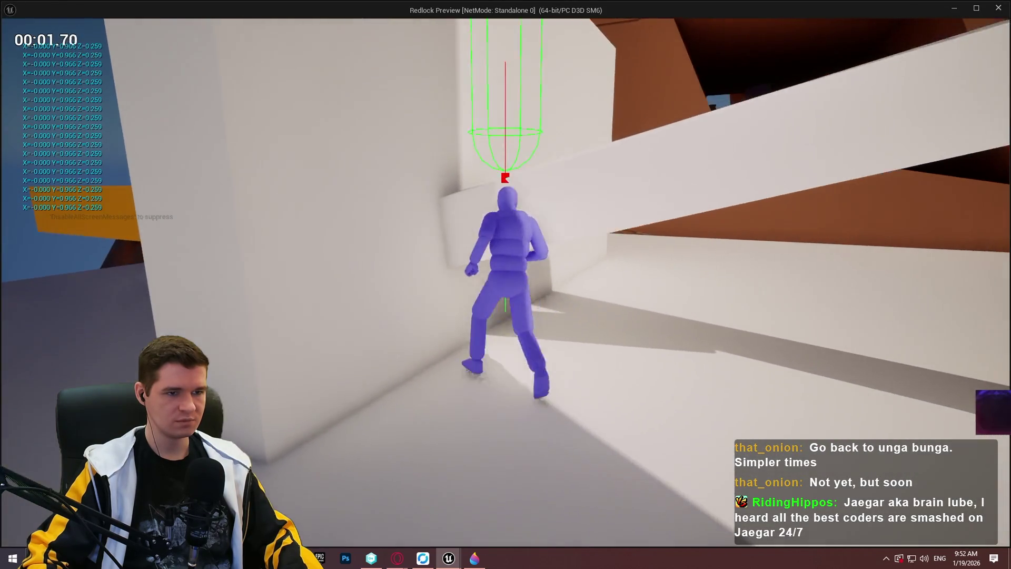
pyautogui.press('space')
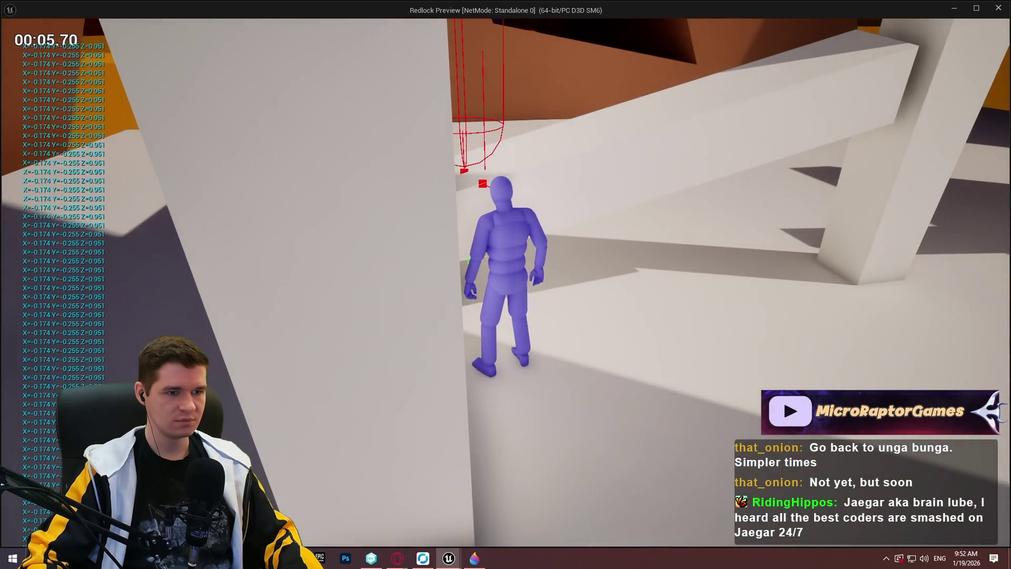
pyautogui.press('w')
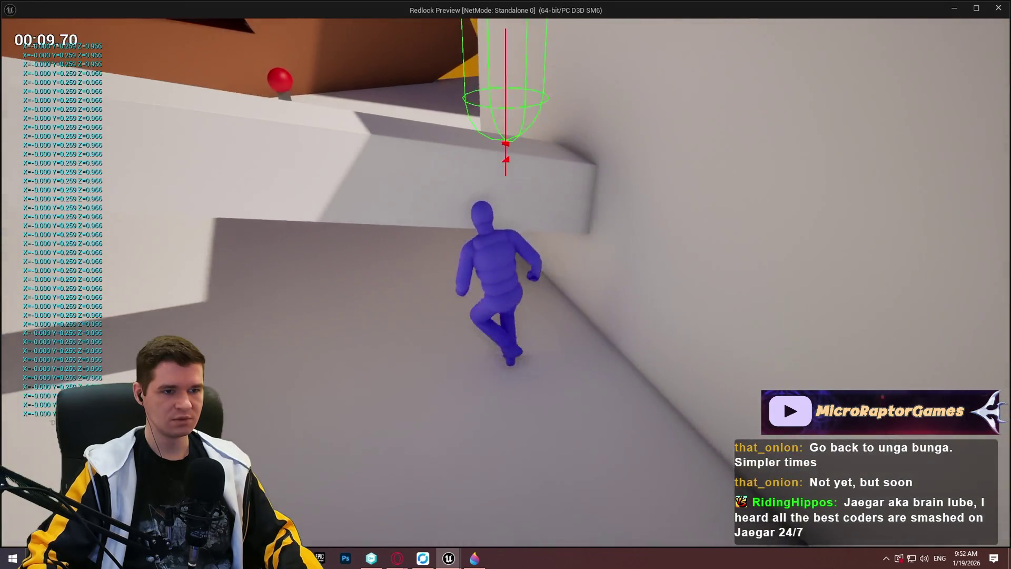
pyautogui.press('Escape')
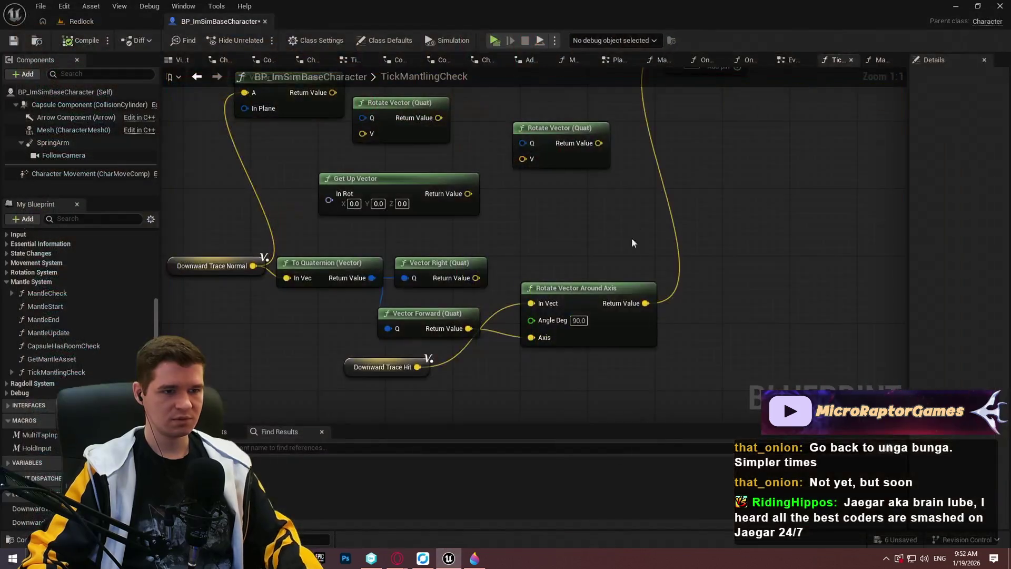
# - Delete Rotate Vector Around Axis, place Vector Forward (Quat) beside the ×100 multiply, and compile
pyautogui.moveTo(553, 297)
pyautogui.mouseDown()
pyautogui.moveTo(482, 228)
pyautogui.moveTo(430, 284)
pyautogui.moveTo(629, 141)
pyautogui.moveTo(672, 138)
pyautogui.moveTo(527, 263)
pyautogui.moveTo(616, 267)
pyautogui.moveTo(492, 309)
pyautogui.mouseUp()
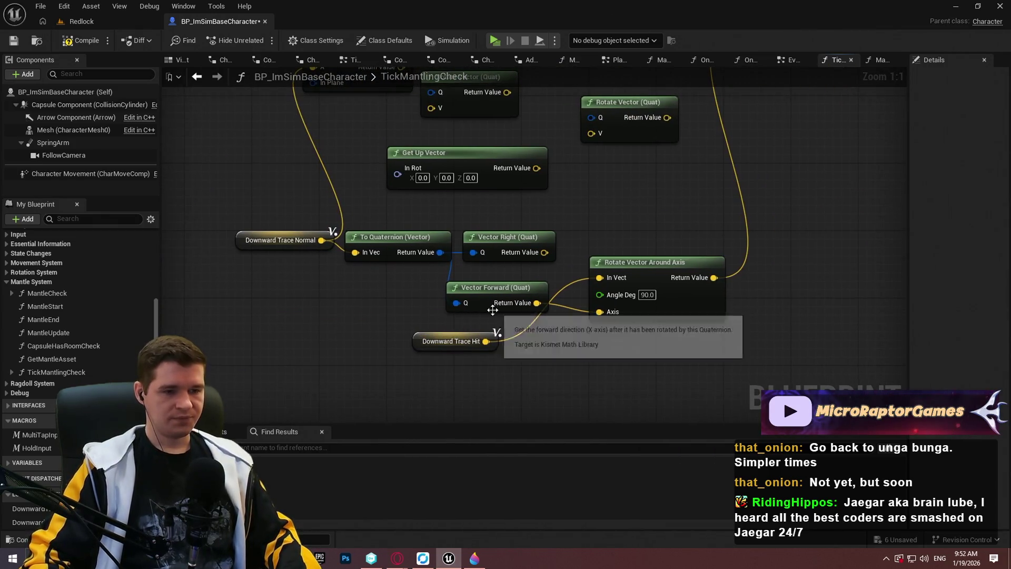
pyautogui.press('Delete')
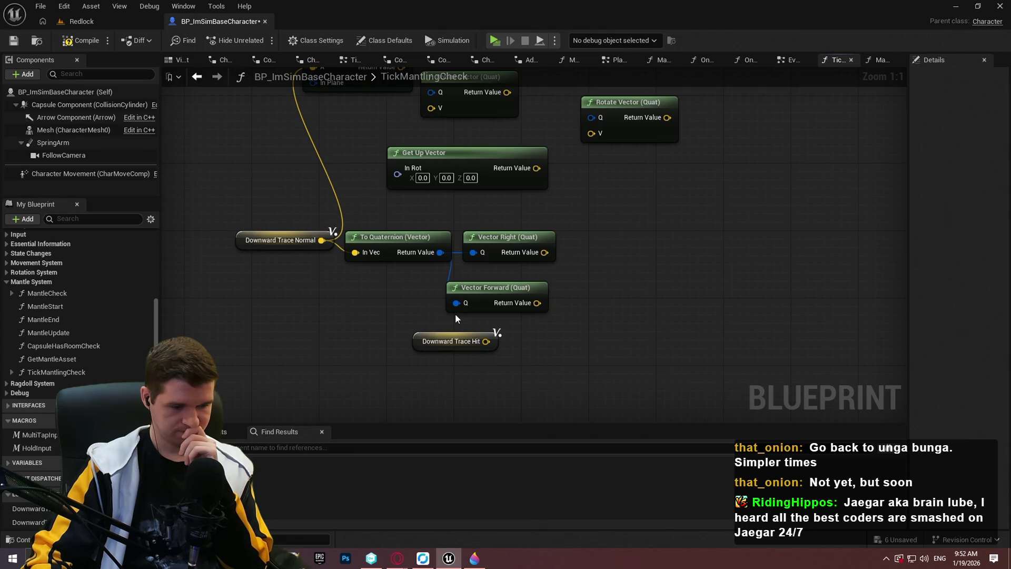
pyautogui.moveTo(455, 313)
pyautogui.mouseDown()
pyautogui.moveTo(461, 345)
pyautogui.moveTo(576, 201)
pyautogui.mouseUp()
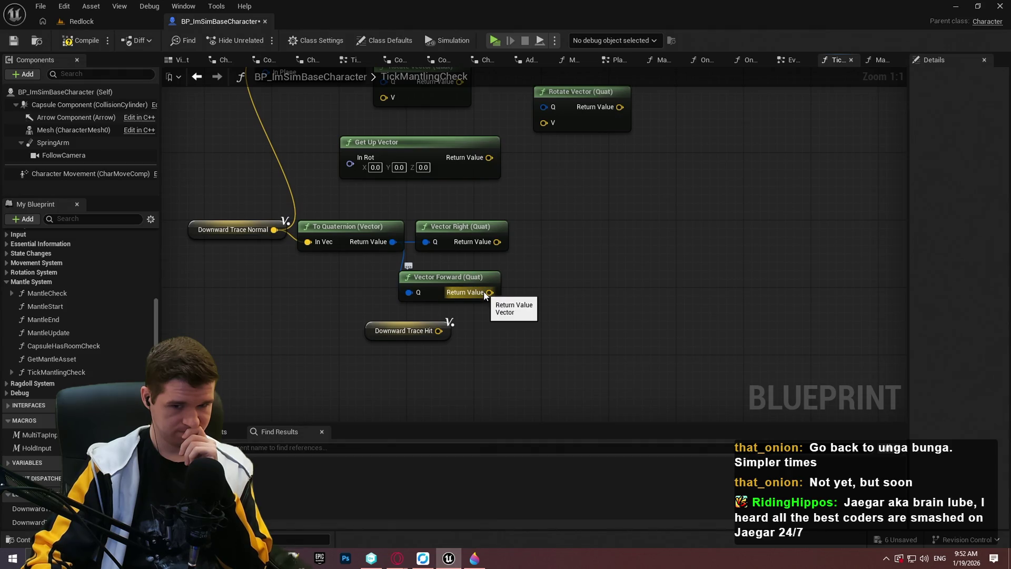
pyautogui.moveTo(473, 279)
pyautogui.mouseDown()
pyautogui.moveTo(574, 137)
pyautogui.moveTo(614, 230)
pyautogui.moveTo(613, 221)
pyautogui.moveTo(696, 225)
pyautogui.moveTo(645, 246)
pyautogui.mouseUp()
pyautogui.click(81, 40)
pyautogui.click(495, 41)
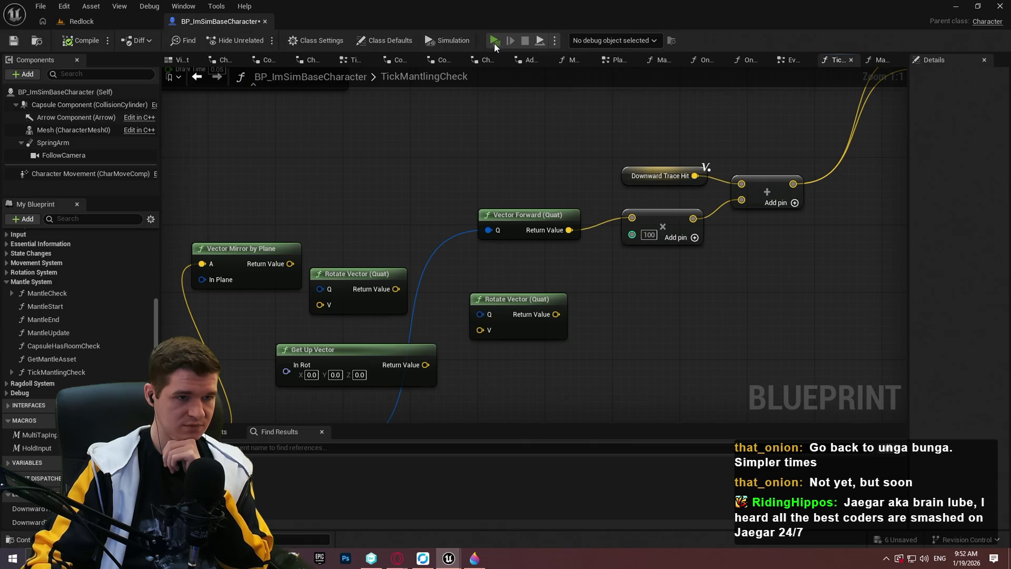
pyautogui.press('w')
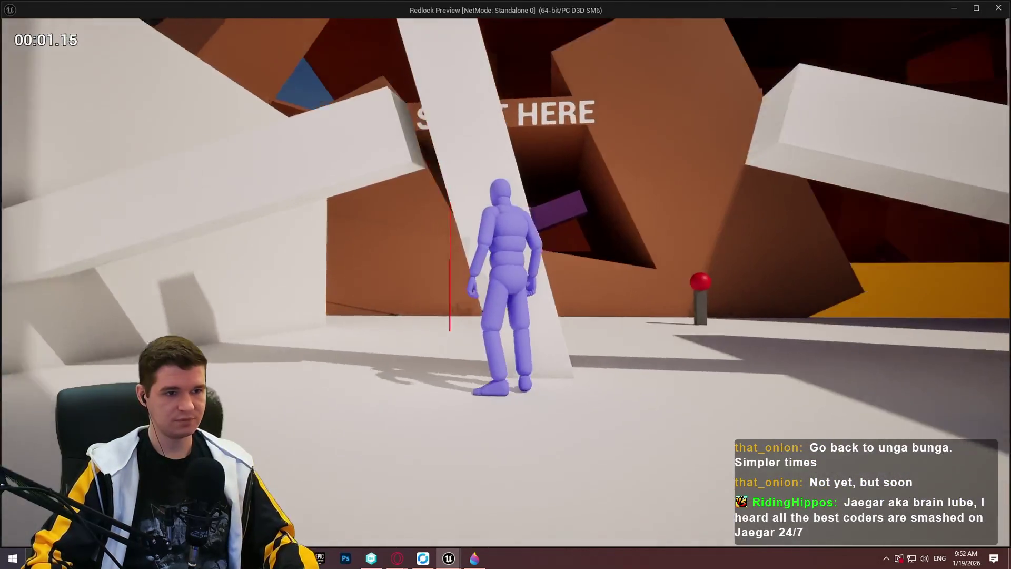
pyautogui.press('w')
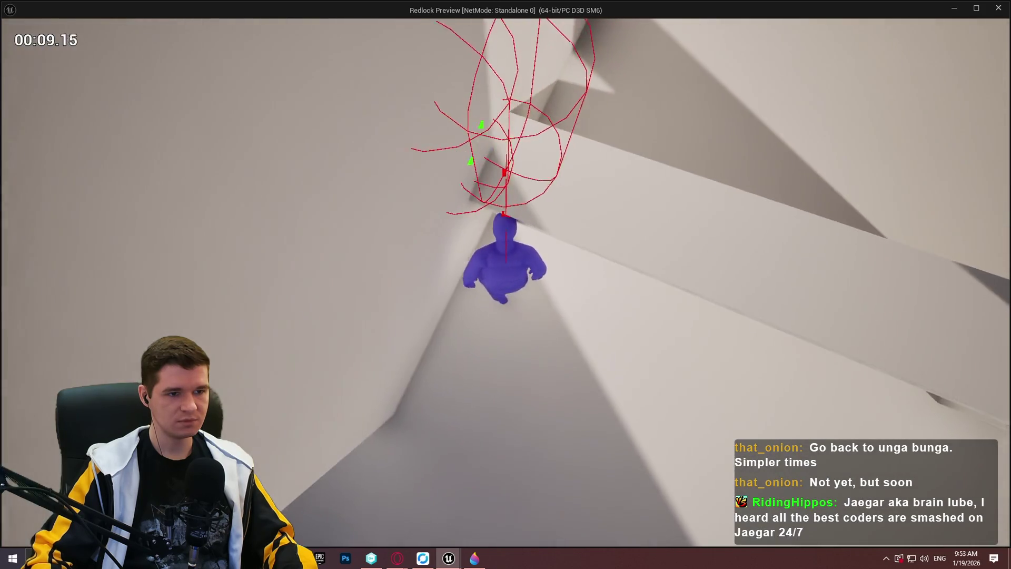
pyautogui.press('w')
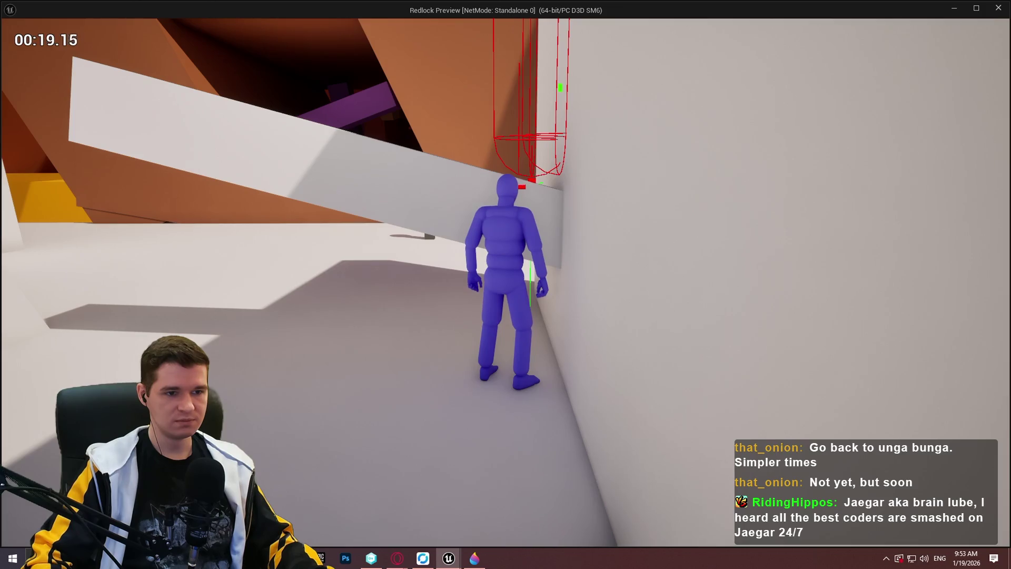
pyautogui.press('Escape')
pyautogui.moveTo(501, 372)
pyautogui.mouseDown()
pyautogui.moveTo(643, 135)
pyautogui.moveTo(591, 345)
pyautogui.moveTo(623, 284)
pyautogui.moveTo(618, 294)
pyautogui.mouseUp()
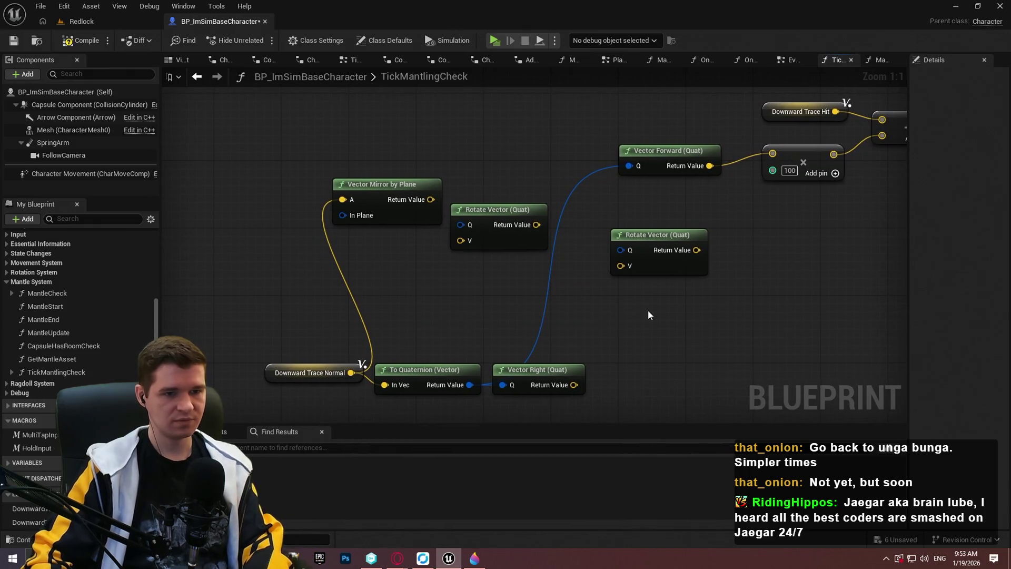
# - Browse 'transform vector' actions near Downward Trace Hit without adding anything, then switch to Paint 3D
pyautogui.moveTo(635, 335); pyautogui.dragTo(622, 342)
pyautogui.scroll(-1, 621, 342)
pyautogui.moveTo(518, 311)
pyautogui.mouseDown()
pyautogui.moveTo(525, 232)
pyautogui.moveTo(489, 227)
pyautogui.mouseUp()
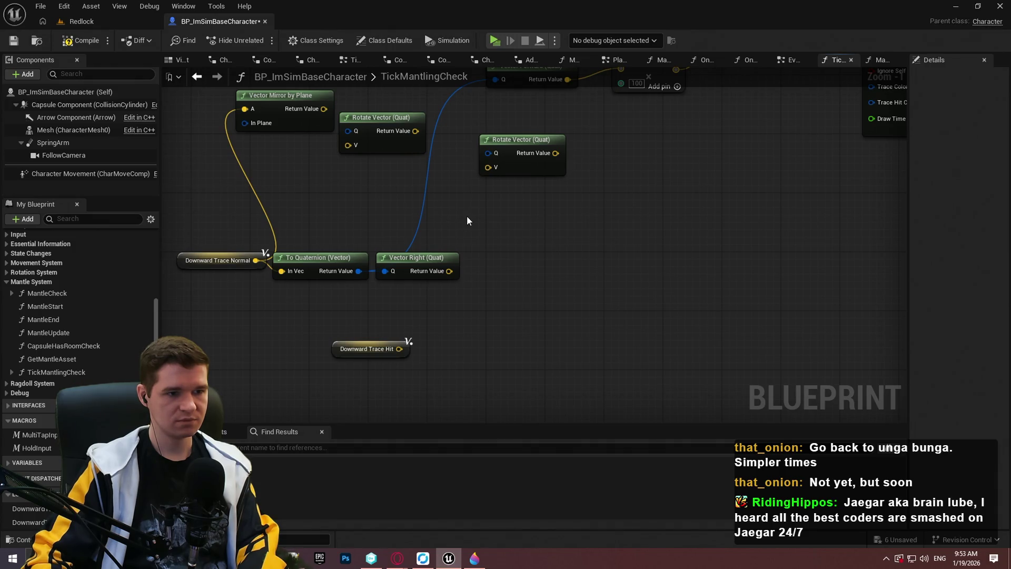
pyautogui.rightClick(468, 220)
pyautogui.write('tyr')
pyautogui.press('BackSpace')
pyautogui.press('BackSpace')
pyautogui.press('BackSpace')
pyautogui.write('transform vec')
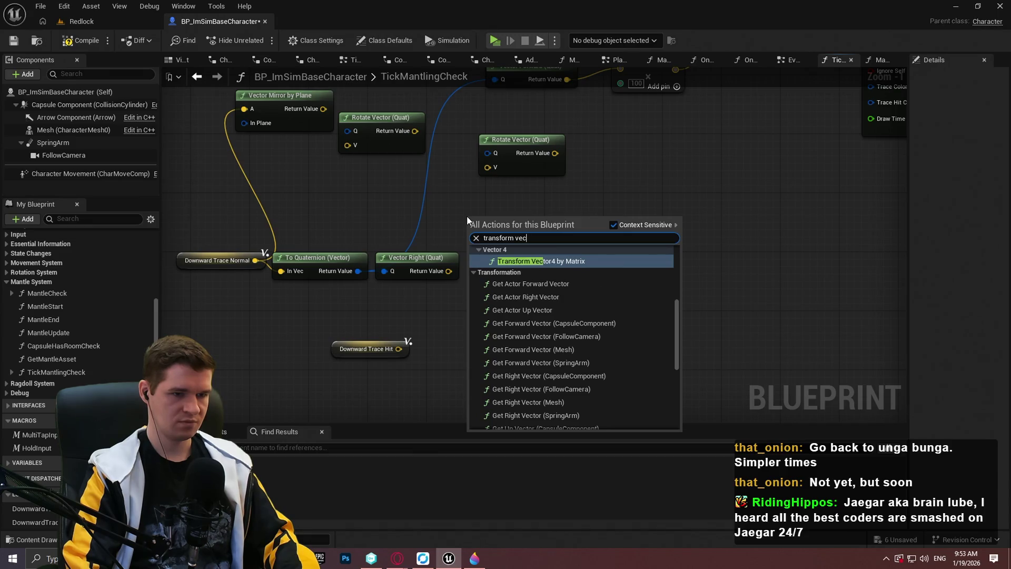
pyautogui.write('tor')
pyautogui.scroll(3, 540, 321)
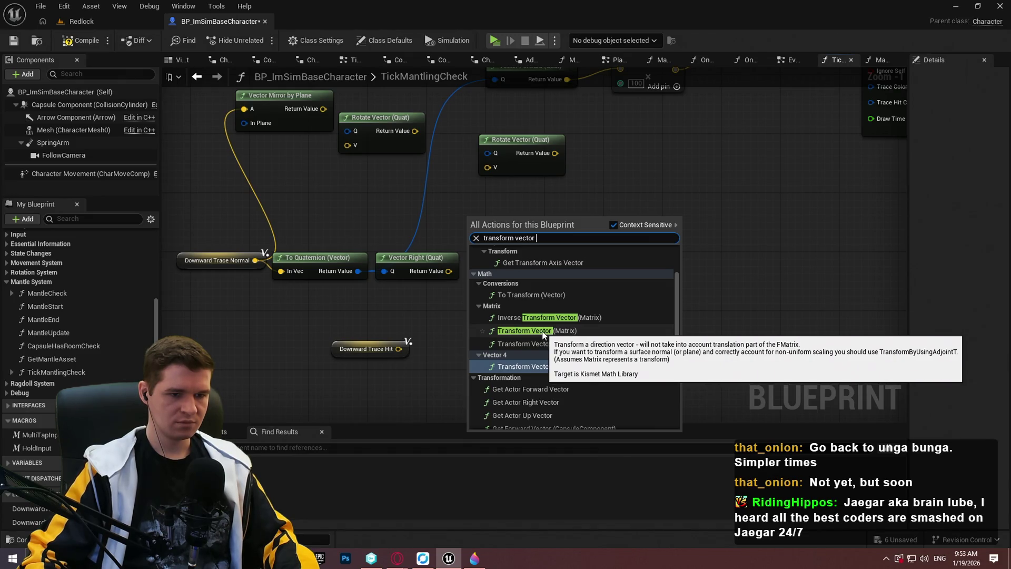
pyautogui.scroll(2, 527, 340)
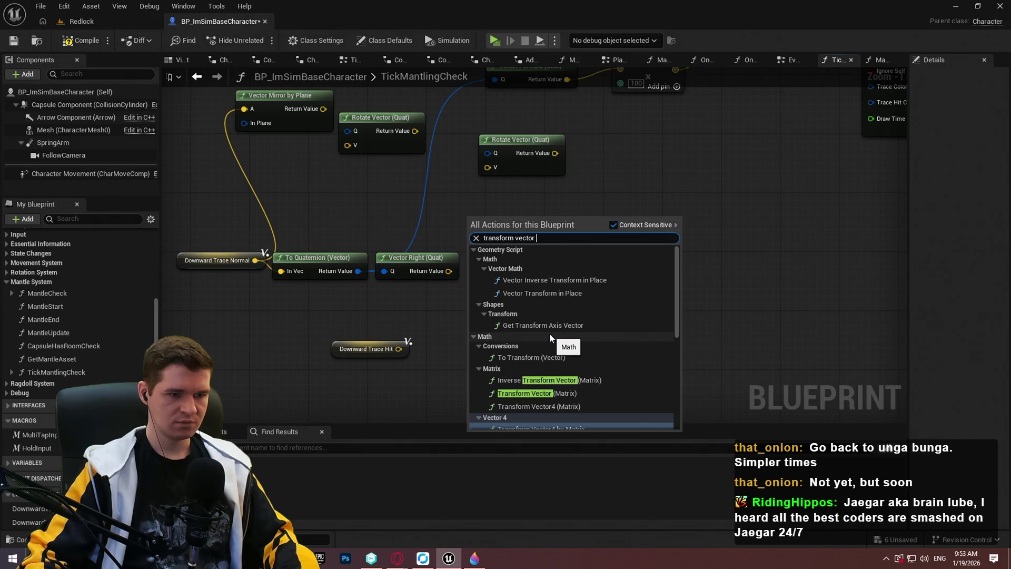
pyautogui.scroll(1, 547, 314)
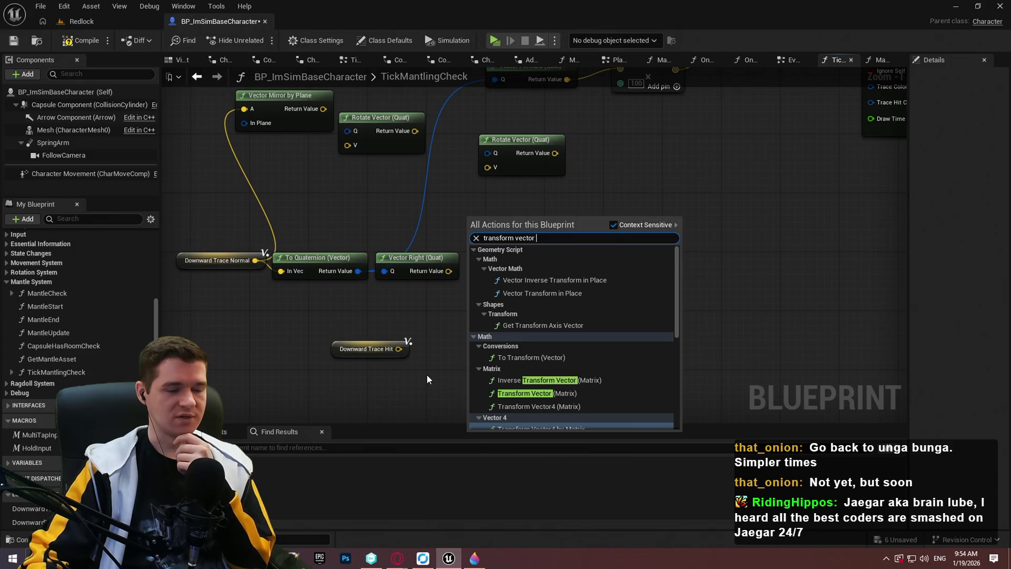
pyautogui.press('Escape')
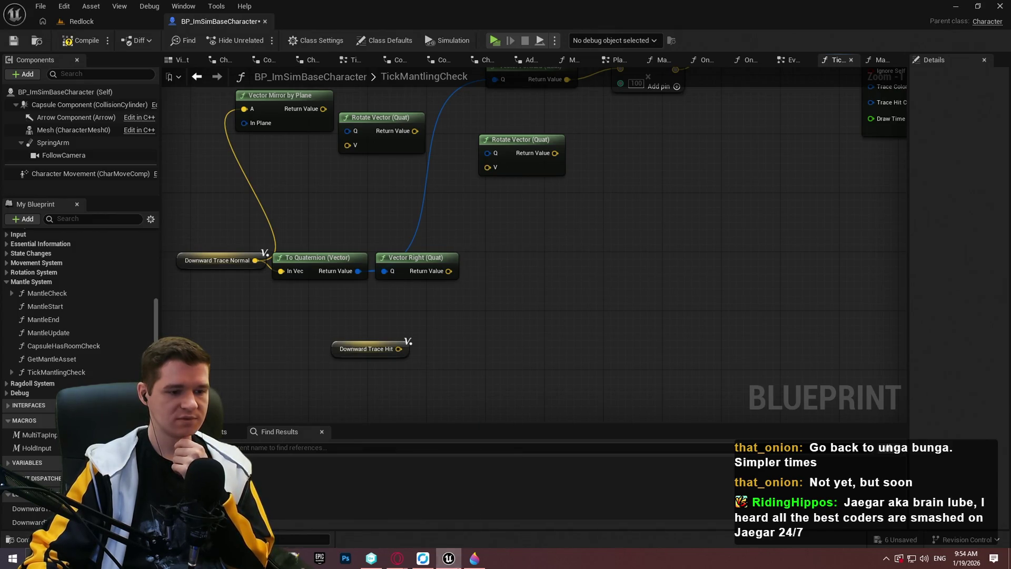
pyautogui.click(469, 562)
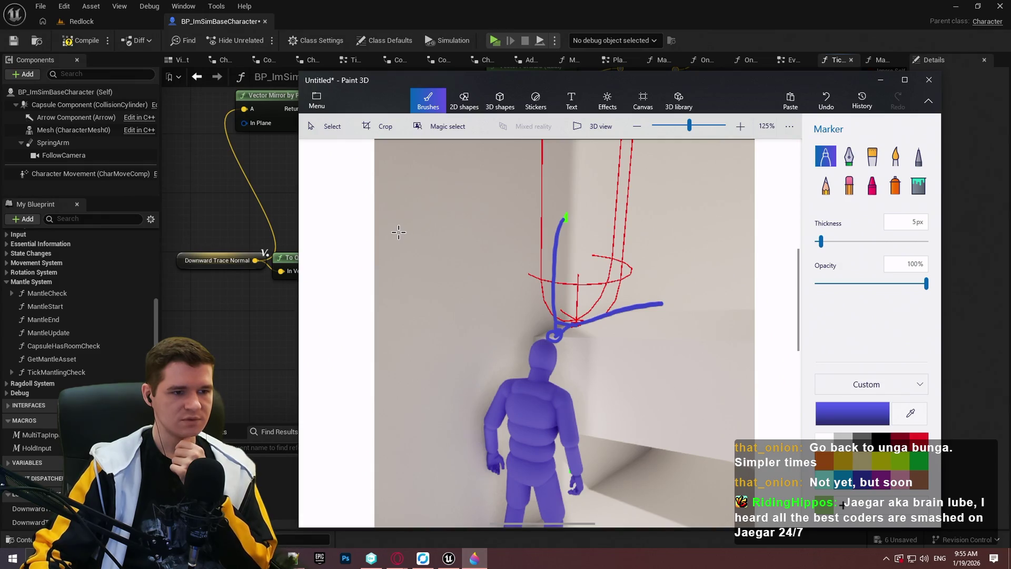
# - Sketch a blue triangle with circled corners and an arrow to the red trace, then start a red question mark
pyautogui.moveTo(396, 238)
pyautogui.mouseDown()
pyautogui.moveTo(391, 247)
pyautogui.moveTo(466, 243)
pyautogui.mouseUp()
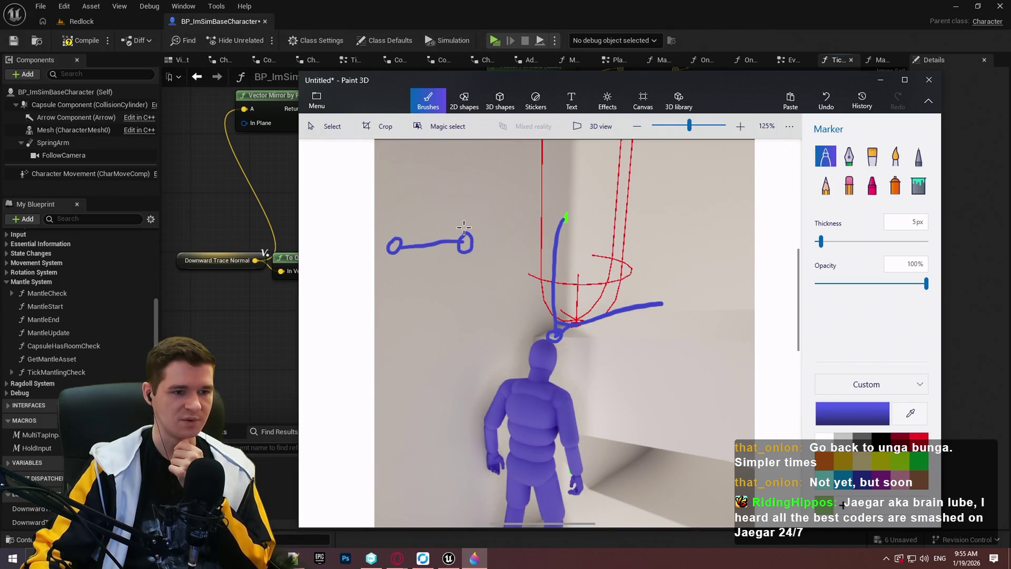
pyautogui.moveTo(393, 252)
pyautogui.mouseDown()
pyautogui.moveTo(392, 317)
pyautogui.moveTo(467, 248)
pyautogui.mouseUp()
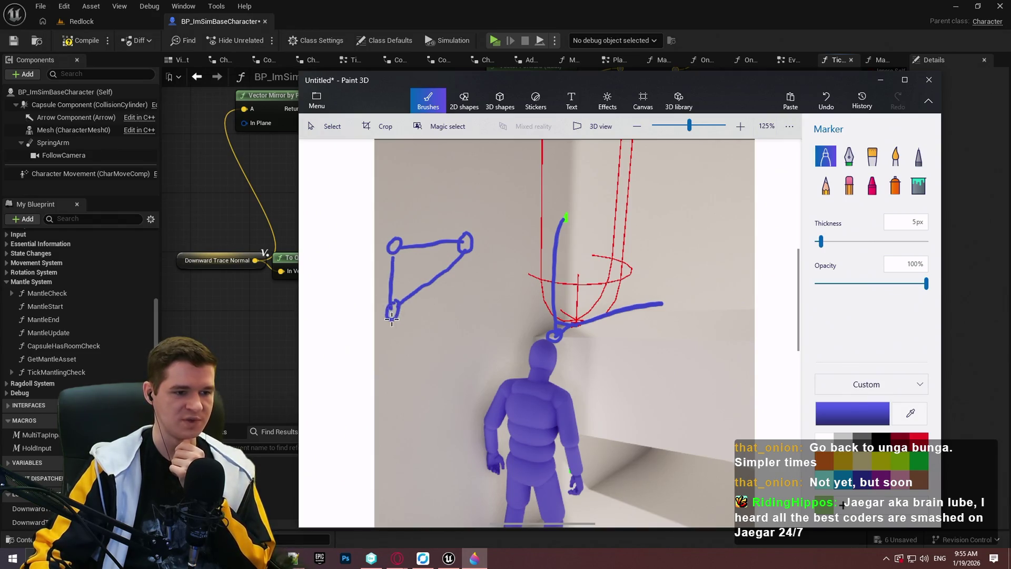
pyautogui.moveTo(391, 312)
pyautogui.mouseDown()
pyautogui.moveTo(529, 186)
pyautogui.moveTo(528, 205)
pyautogui.mouseUp()
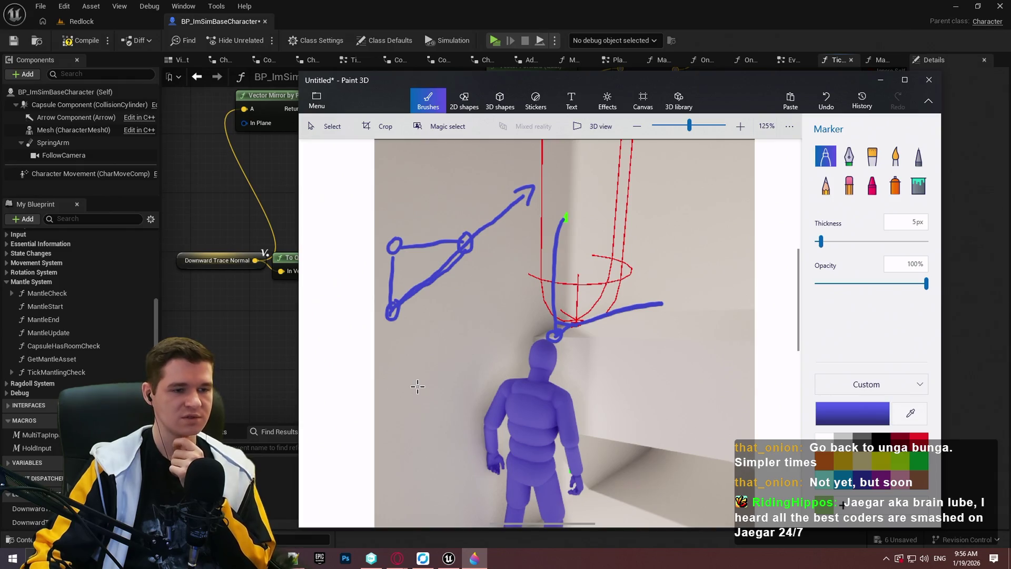
pyautogui.moveTo(537, 149)
pyautogui.mouseDown()
pyautogui.moveTo(531, 182)
pyautogui.moveTo(550, 150)
pyautogui.moveTo(540, 148)
pyautogui.mouseUp()
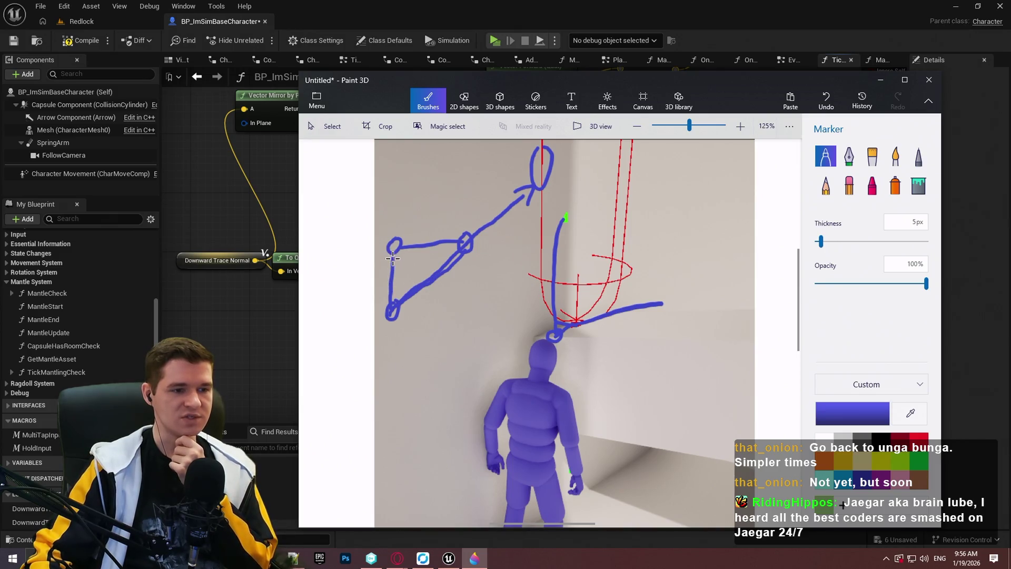
pyautogui.click(919, 441)
pyautogui.moveTo(393, 253)
pyautogui.mouseDown()
pyautogui.moveTo(391, 303)
pyautogui.moveTo(397, 265)
pyautogui.moveTo(381, 268)
pyautogui.moveTo(379, 284)
pyautogui.mouseUp()
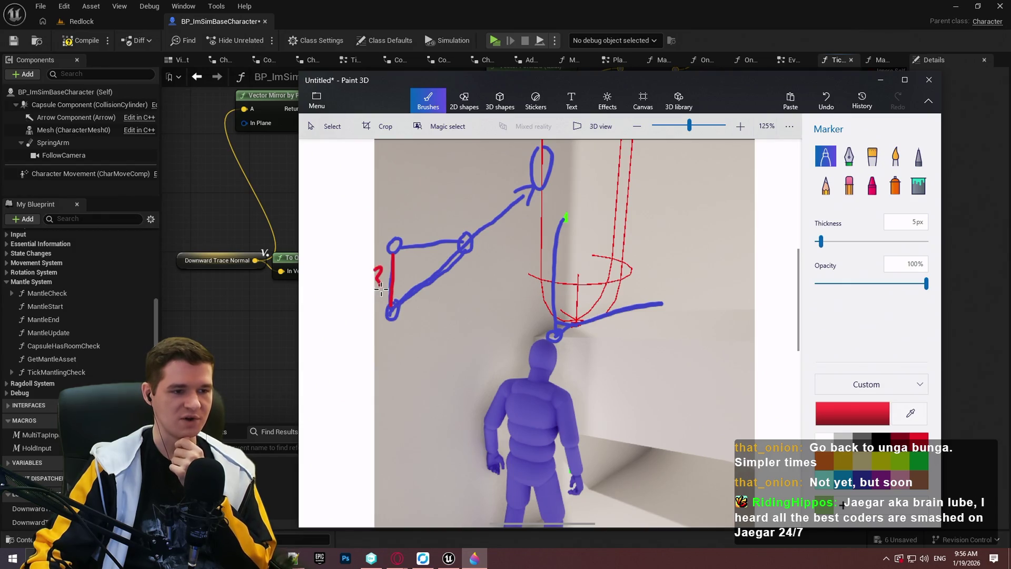
# - Dot the red question mark, trace the diagonal in red, and mark the upper-right corner circle green
pyautogui.click(385, 292)
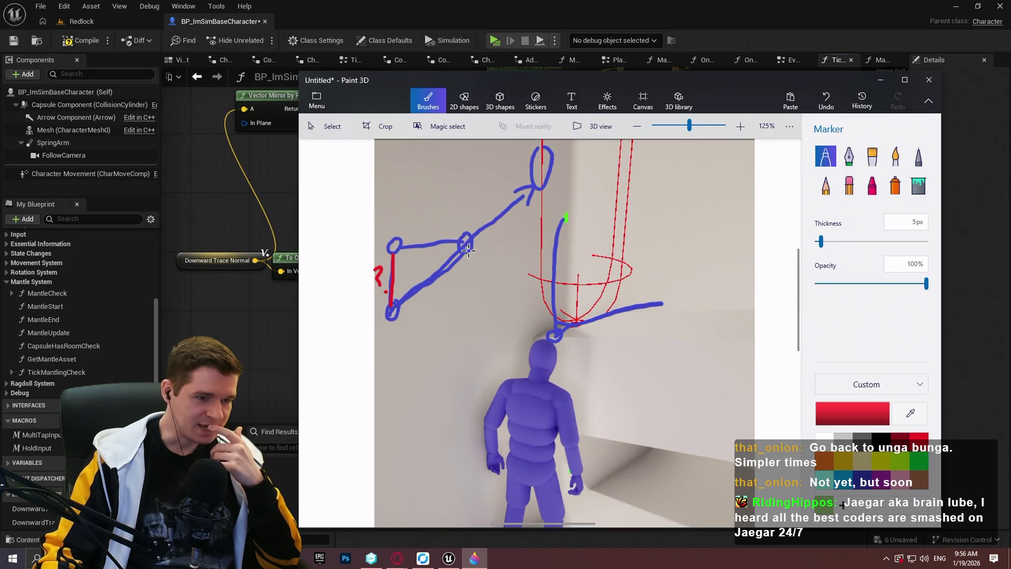
pyautogui.moveTo(466, 249); pyautogui.dragTo(401, 302)
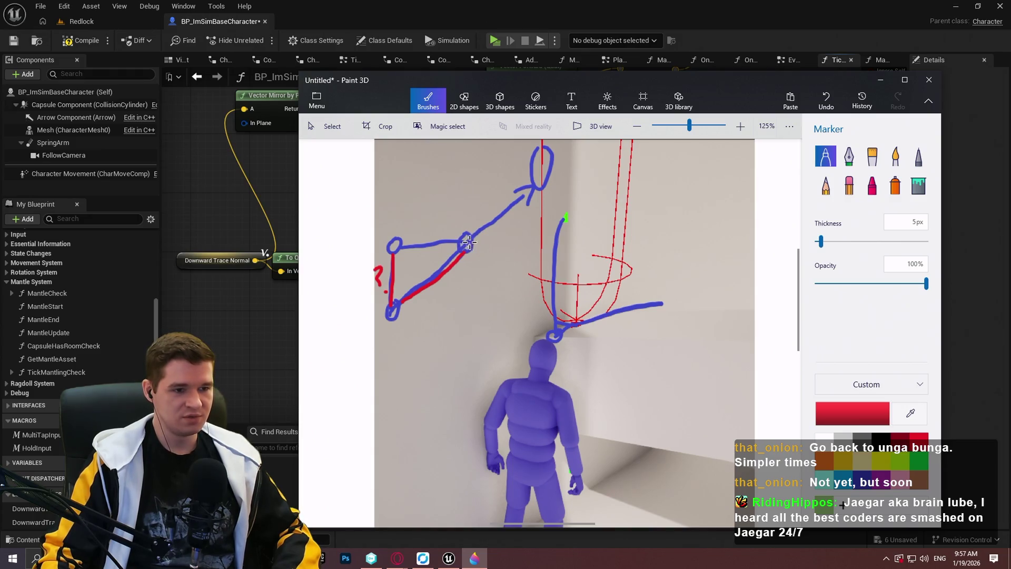
pyautogui.hotkey('ctrl', 'z')
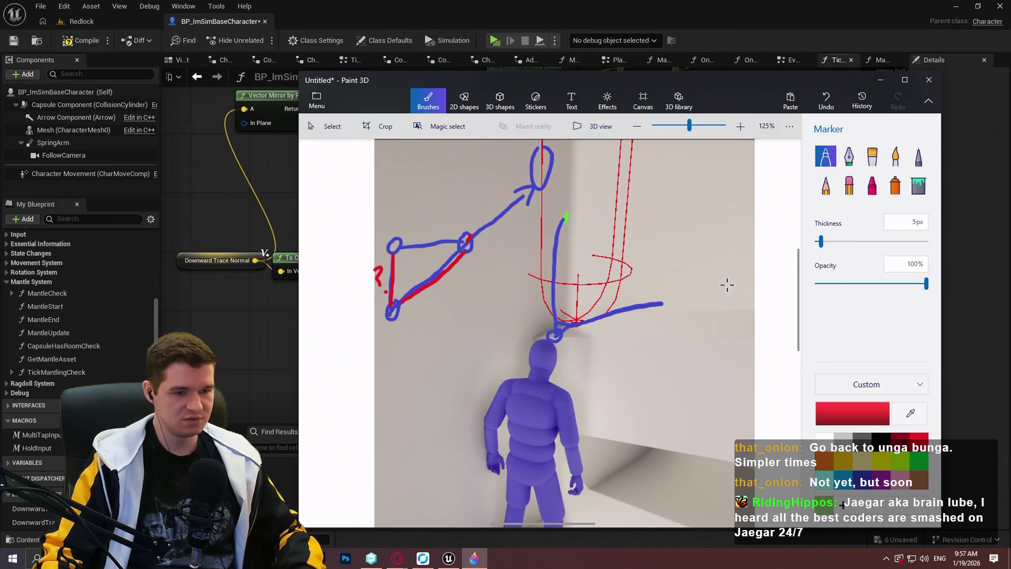
pyautogui.click(918, 457)
pyautogui.moveTo(469, 237); pyautogui.dragTo(462, 250)
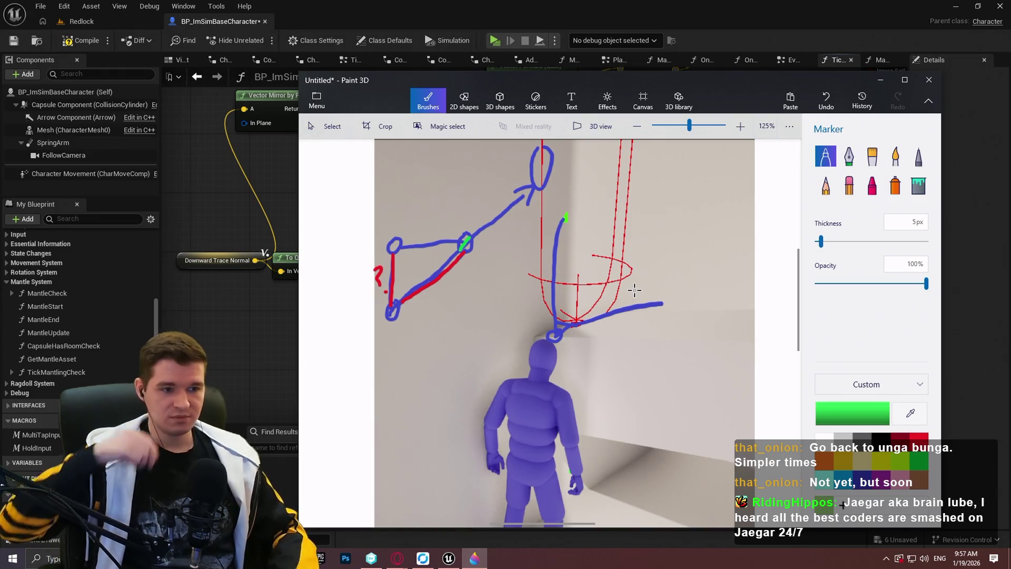
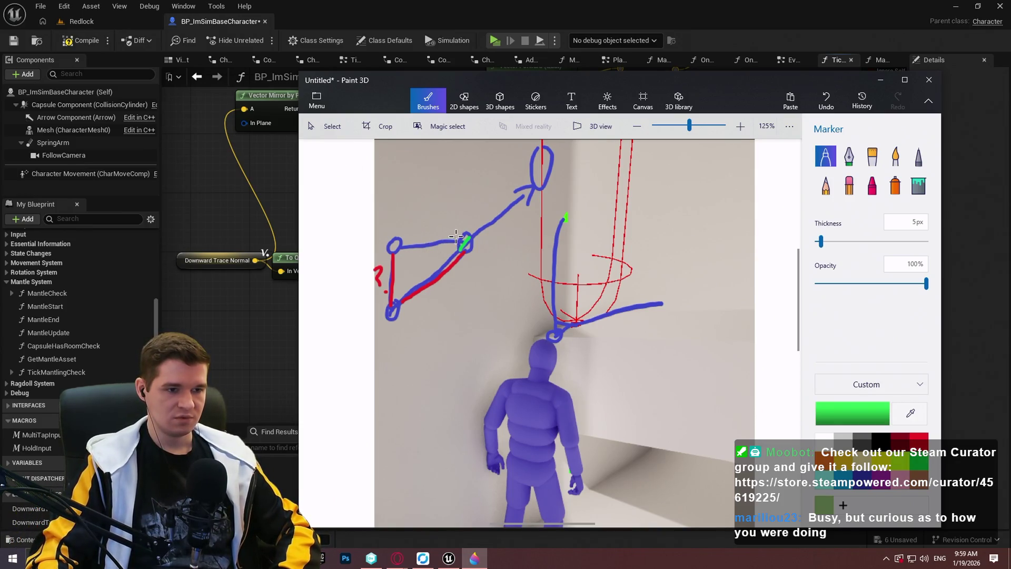
# - Undo the small green stroke and draw a yellow arrow pointing left toward the sketch's left circle
pyautogui.hotkey('ctrl', 'z')
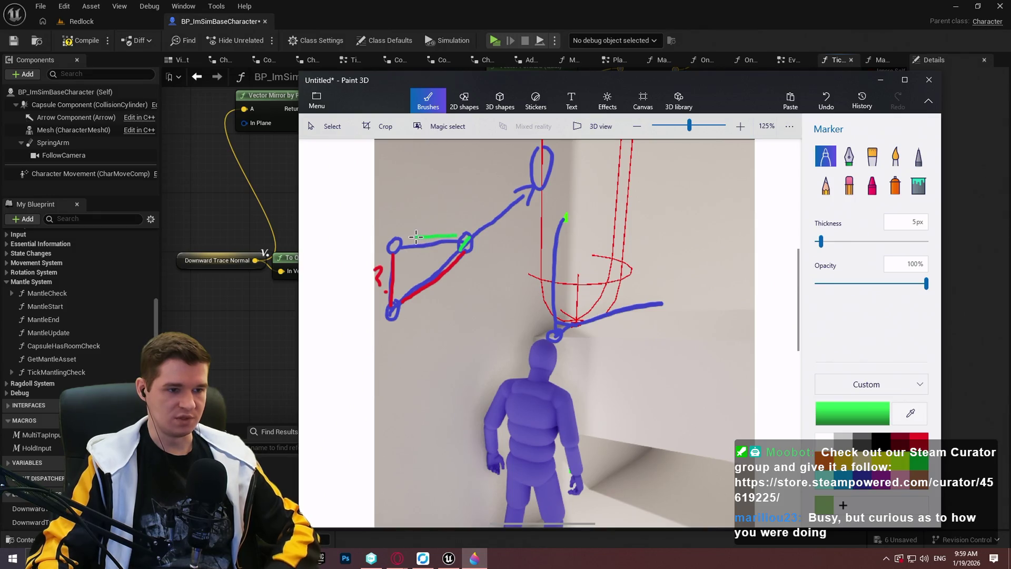
pyautogui.click(892, 463)
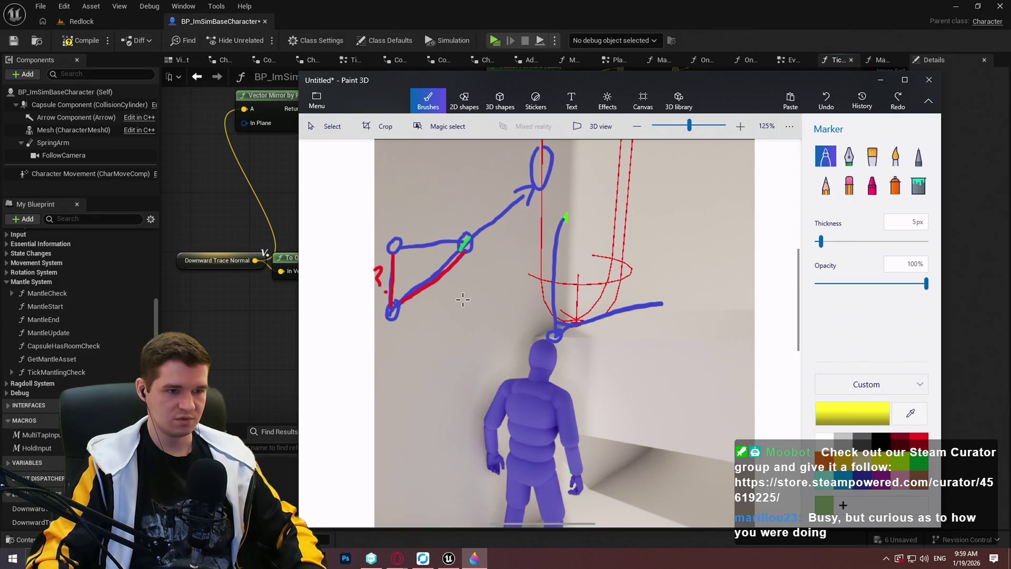
pyautogui.moveTo(457, 233)
pyautogui.mouseDown()
pyautogui.moveTo(402, 232)
pyautogui.moveTo(409, 239)
pyautogui.mouseUp()
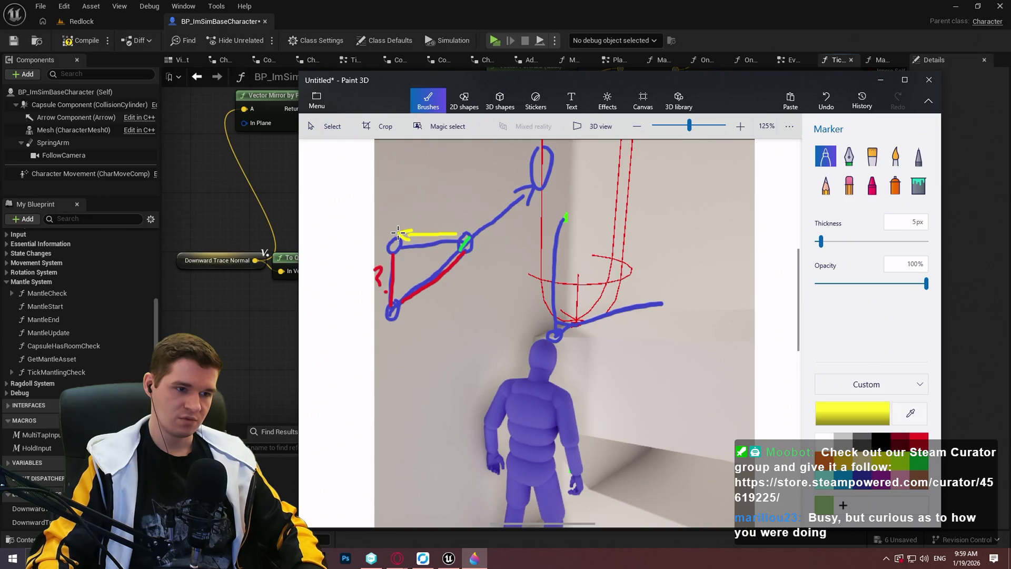
pyautogui.moveTo(398, 233)
pyautogui.mouseDown()
pyautogui.moveTo(407, 228)
pyautogui.moveTo(389, 241)
pyautogui.mouseUp()
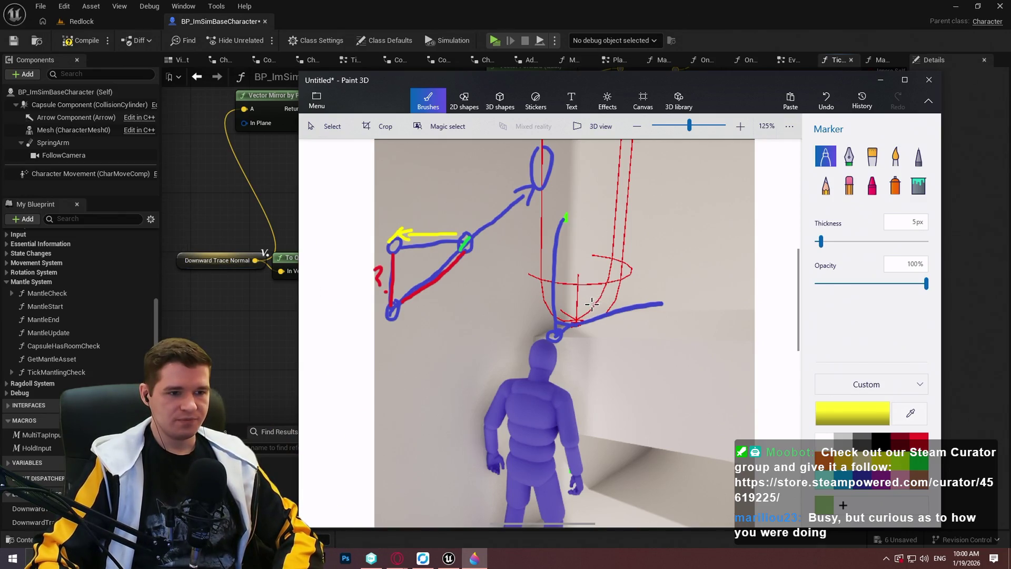
pyautogui.click(214, 324)
# - Add a Transform Vector (Matrix) node to the TickMantlingCheck graph
pyautogui.rightClick(214, 323)
pyautogui.rightClick(518, 298)
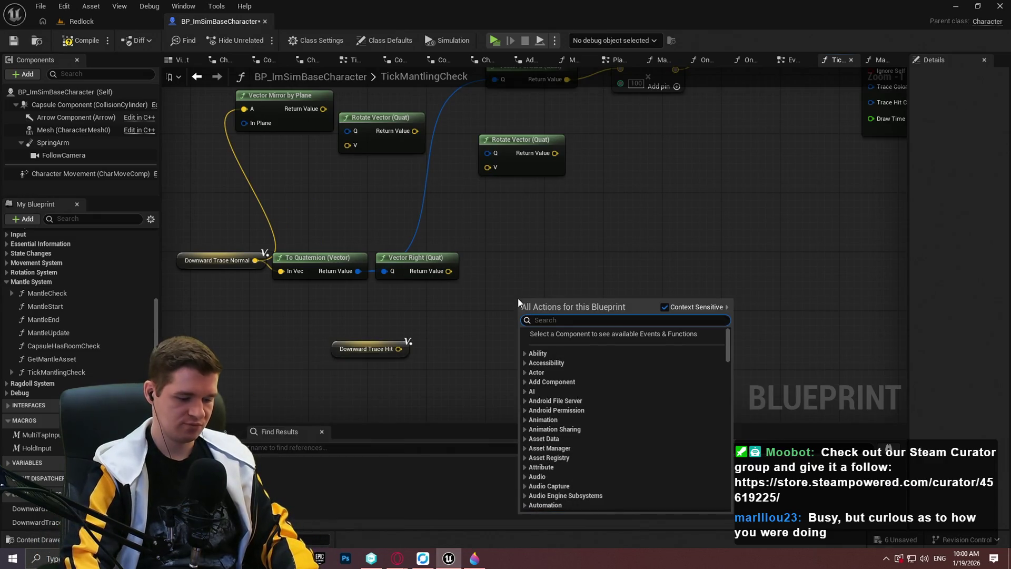
pyautogui.write('transform vet')
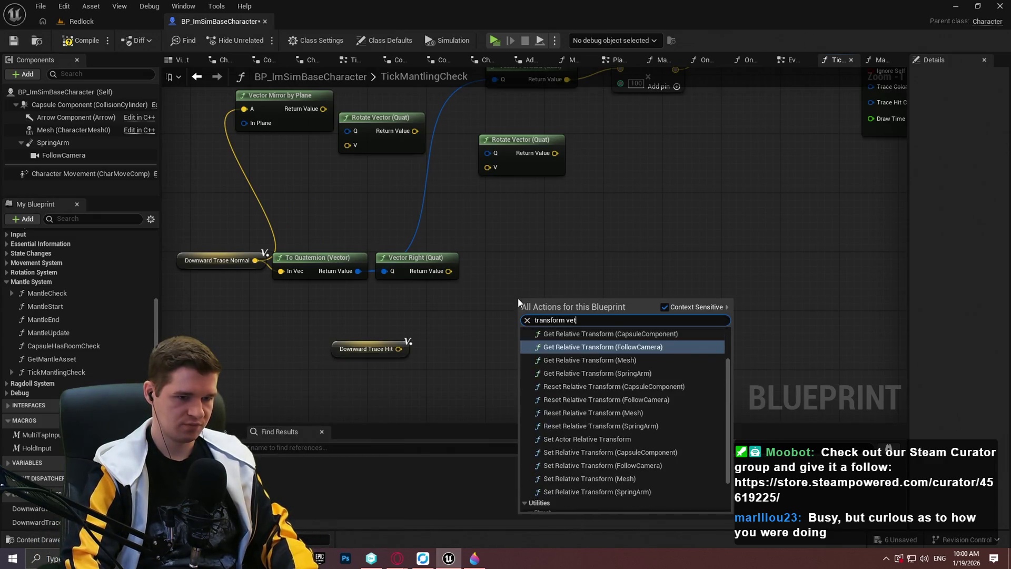
pyautogui.press('BackSpace')
pyautogui.write('ctor')
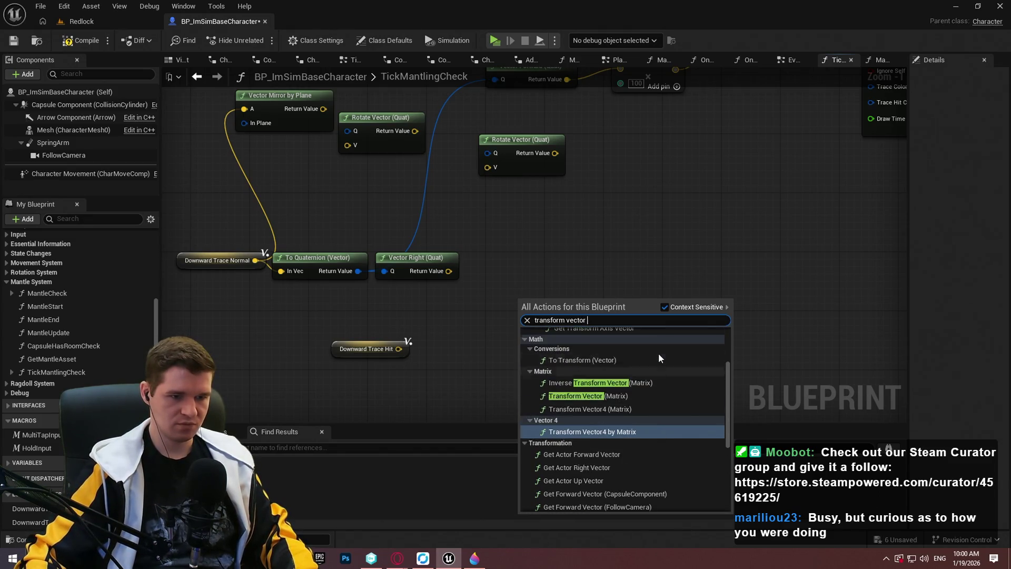
pyautogui.press('Escape')
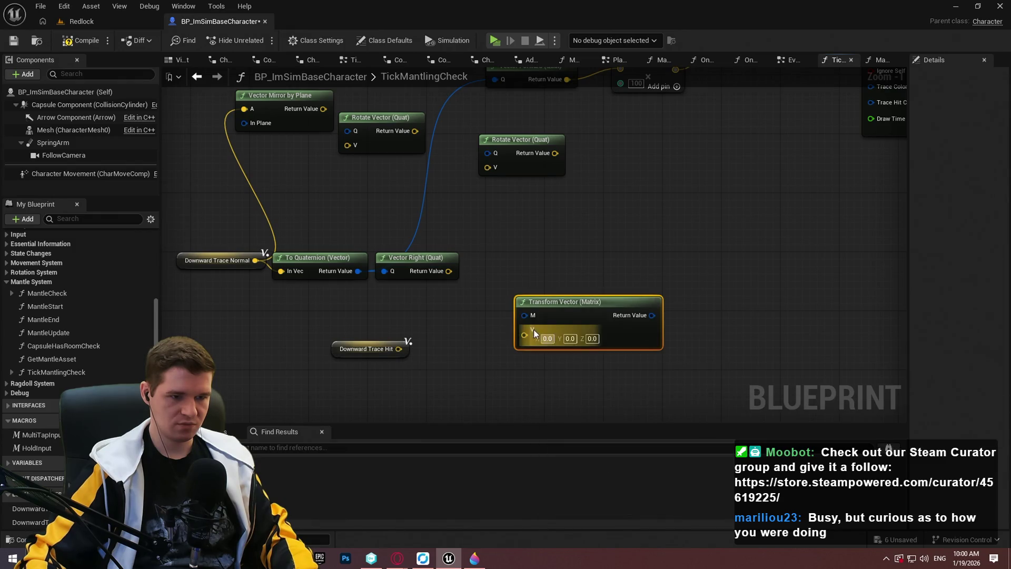
# - Try a Make Matrix node on the M pin, then delete it
pyautogui.moveTo(526, 315)
pyautogui.mouseDown()
pyautogui.moveTo(448, 321)
pyautogui.moveTo(470, 324)
pyautogui.moveTo(462, 327)
pyautogui.mouseUp()
pyautogui.write('mak')
pyautogui.press('Return')
pyautogui.press('Delete')
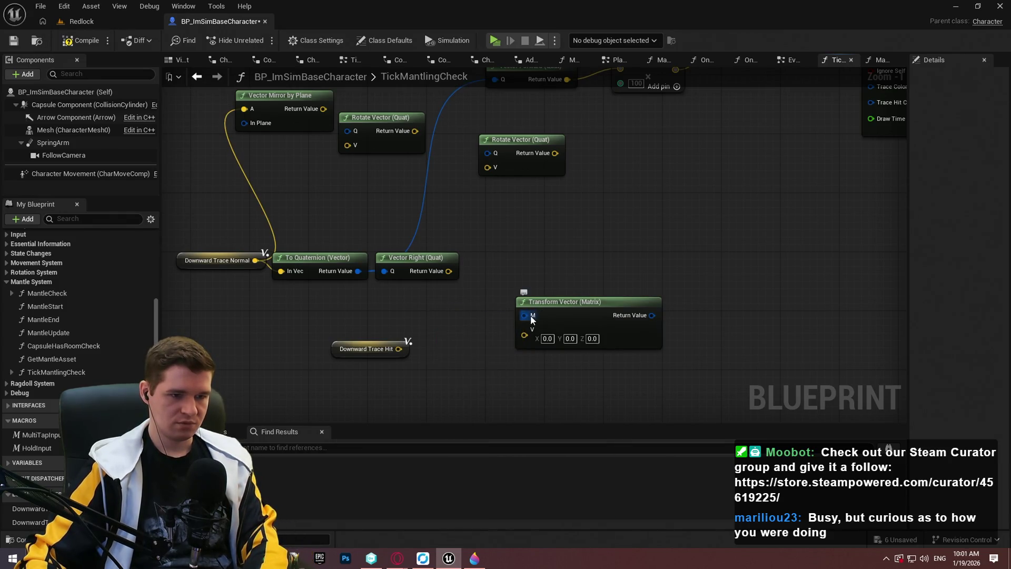
# - Feed the M pin from a To Matrix (Transform) node and reposition both nodes
pyautogui.moveTo(525, 315); pyautogui.dragTo(485, 314)
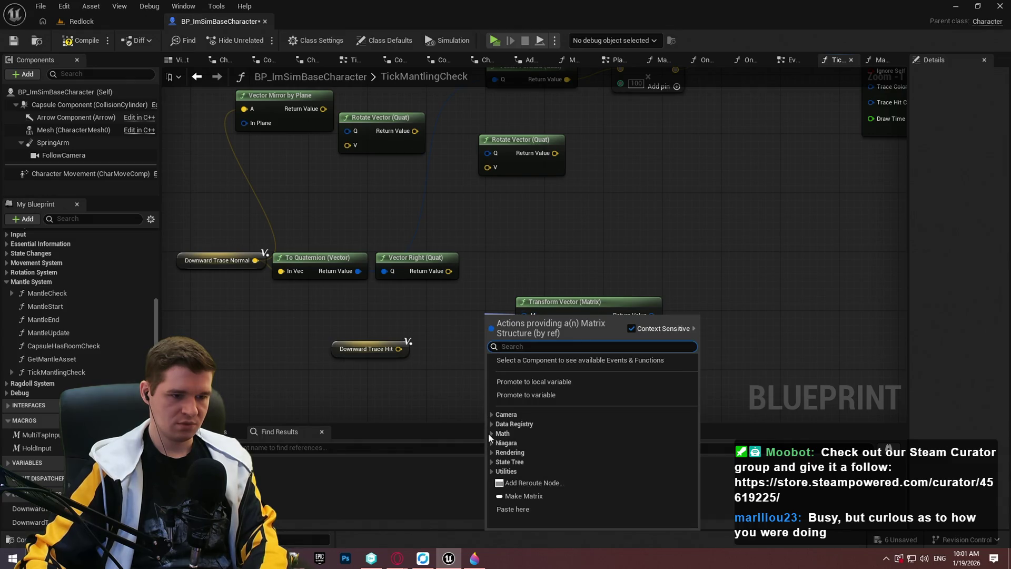
pyautogui.click(491, 433)
pyautogui.click(497, 443)
pyautogui.scroll(-3, 506, 437)
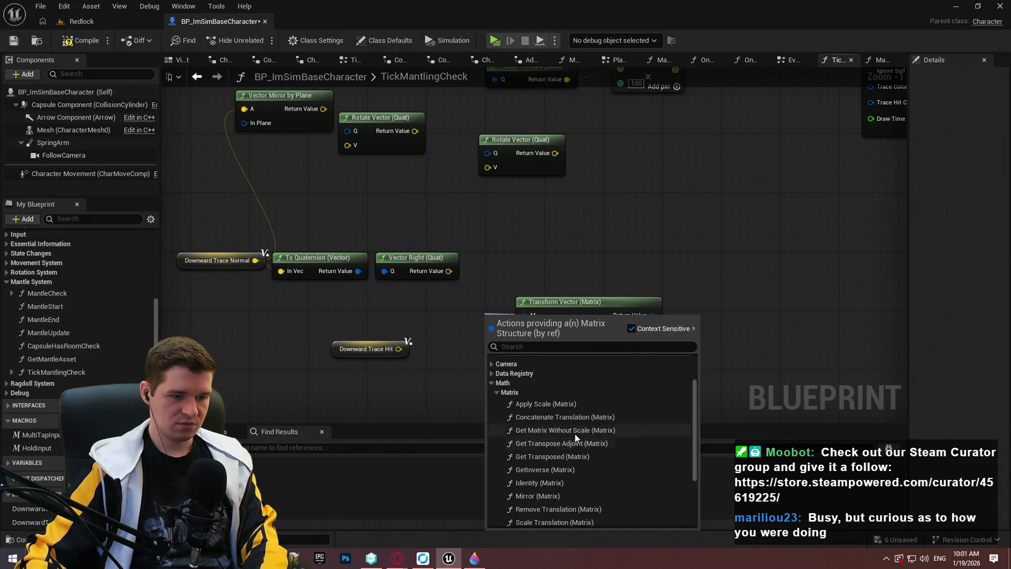
pyautogui.scroll(-1, 586, 446)
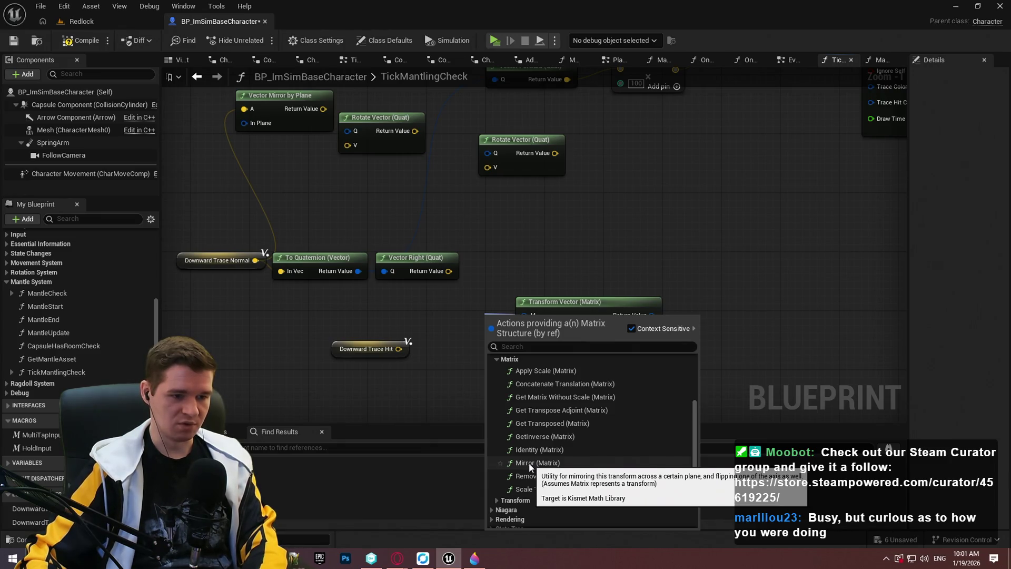
pyautogui.scroll(-3, 530, 464)
pyautogui.click(503, 451)
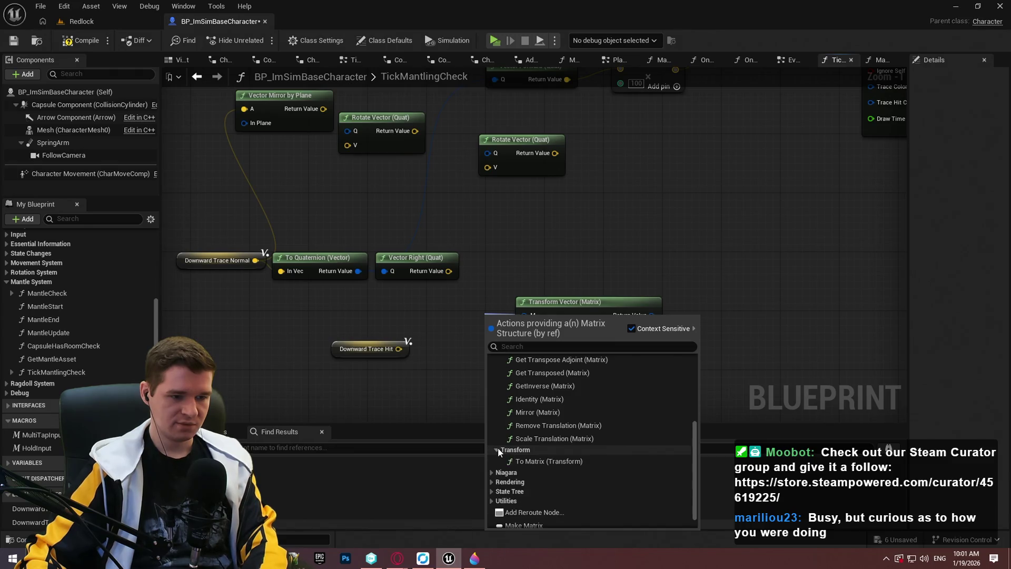
pyautogui.click(529, 460)
pyautogui.moveTo(492, 322)
pyautogui.mouseDown()
pyautogui.moveTo(463, 307)
pyautogui.moveTo(544, 336)
pyautogui.moveTo(620, 339)
pyautogui.mouseUp()
pyautogui.click(603, 303)
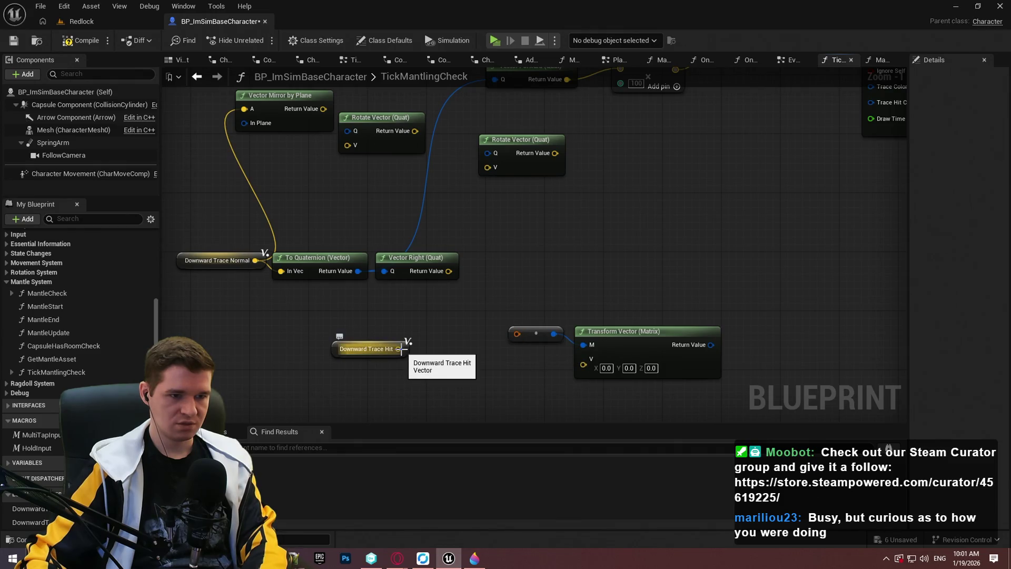
# - Split the conversion node's transform pin into Location, Rotation and Scale
pyautogui.rightClick(517, 334)
pyautogui.click(538, 389)
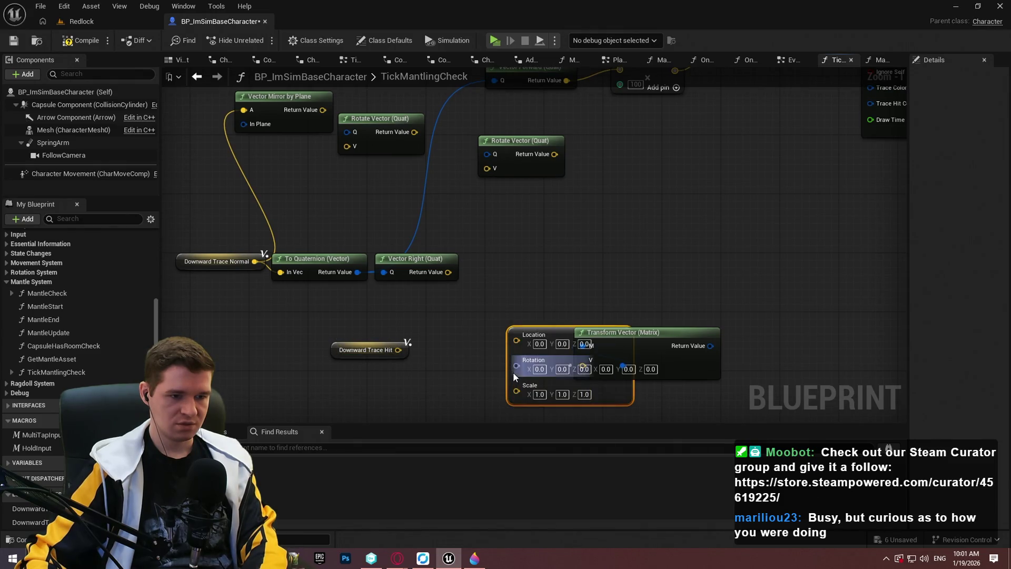
pyautogui.moveTo(555, 324)
pyautogui.mouseDown()
pyautogui.moveTo(448, 337)
pyautogui.moveTo(488, 310)
pyautogui.mouseUp()
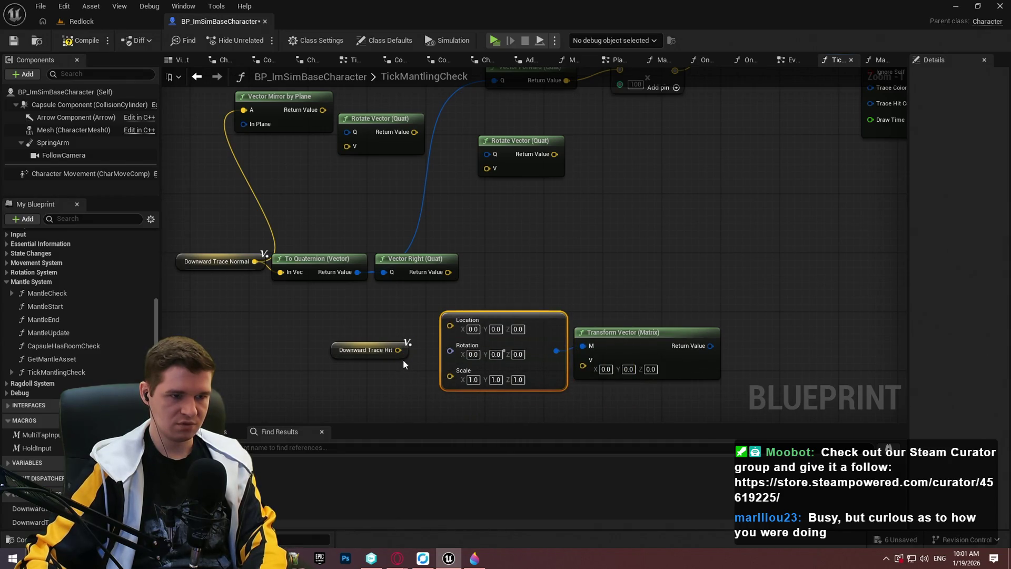
pyautogui.moveTo(401, 315)
pyautogui.mouseDown()
pyautogui.moveTo(458, 345)
pyautogui.moveTo(299, 360)
pyautogui.mouseUp()
pyautogui.click(452, 363)
# - Duplicate To Quaternion (Vector), feed it from Downward Trace Hit, and wire it into Rotation
pyautogui.click(371, 308)
pyautogui.hotkey('ctrl', 'c')
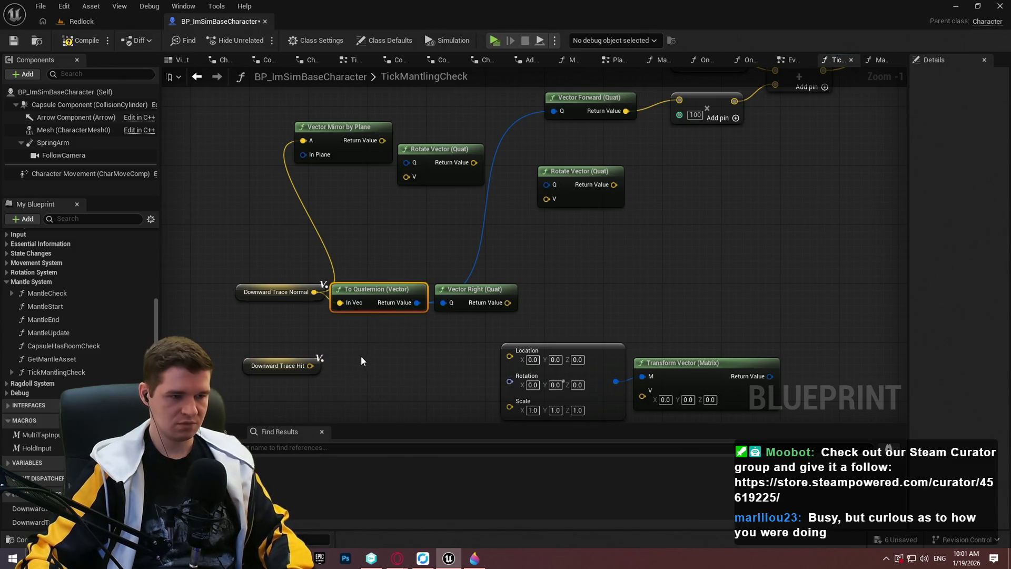
pyautogui.hotkey('ctrl', 'v')
pyautogui.moveTo(362, 382)
pyautogui.mouseDown()
pyautogui.moveTo(302, 360)
pyautogui.moveTo(310, 366)
pyautogui.mouseUp()
pyautogui.moveTo(371, 362); pyautogui.dragTo(348, 359)
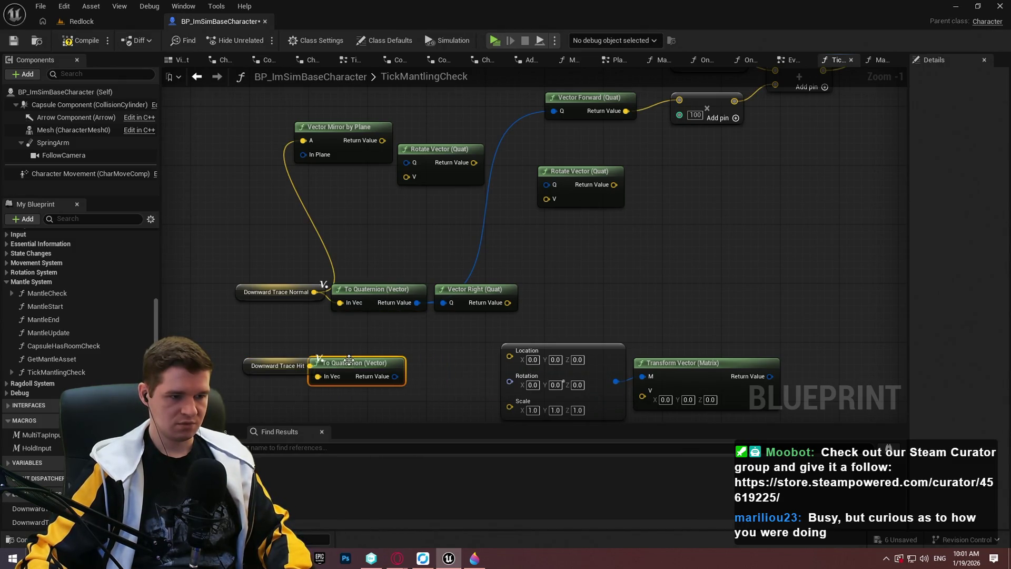
pyautogui.moveTo(417, 376)
pyautogui.mouseDown()
pyautogui.moveTo(509, 381)
pyautogui.moveTo(310, 366)
pyautogui.mouseUp()
pyautogui.moveTo(452, 351); pyautogui.dragTo(472, 364)
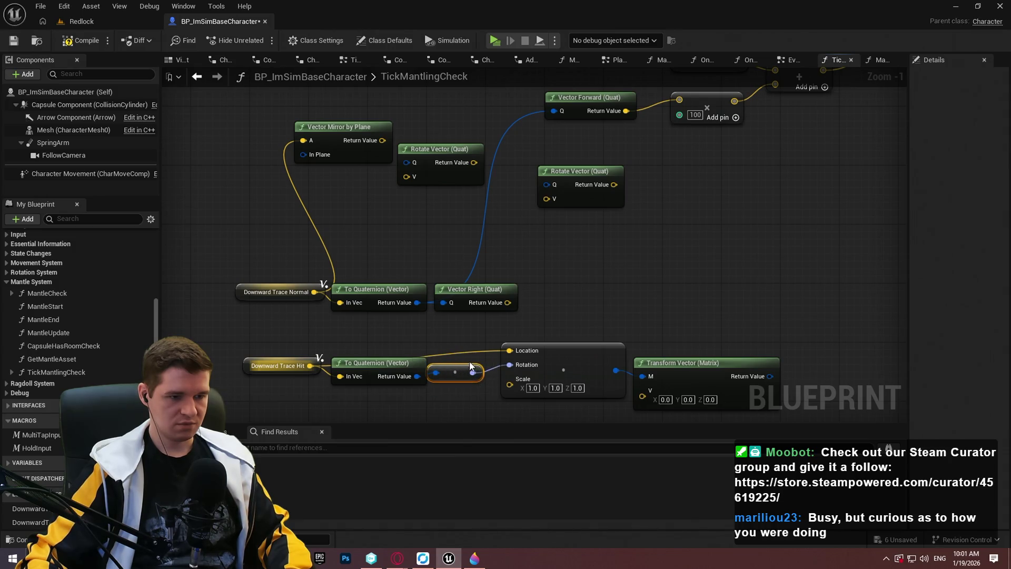
pyautogui.moveTo(691, 361); pyautogui.dragTo(699, 383)
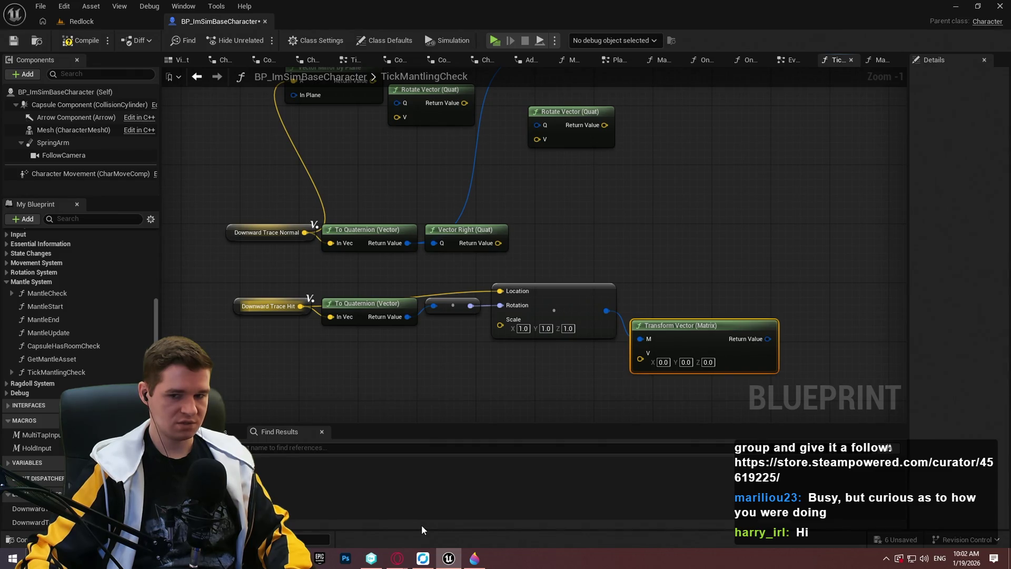
pyautogui.click(475, 558)
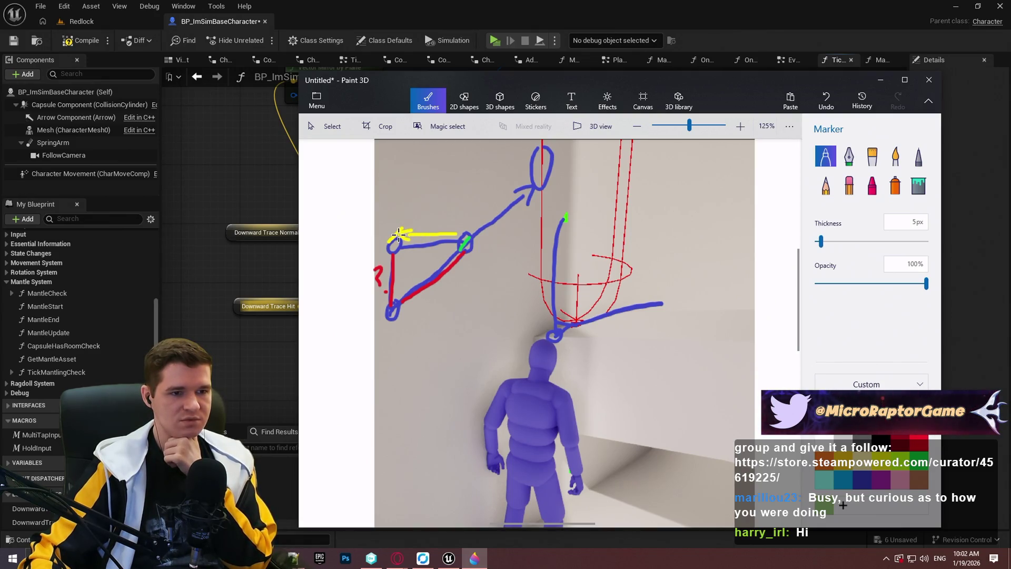
# - Redraw the yellow arrowhead at the left end of the upper arm's line, discarding a stray curve
pyautogui.moveTo(399, 237)
pyautogui.mouseDown()
pyautogui.moveTo(452, 207)
pyautogui.moveTo(520, 237)
pyautogui.moveTo(529, 198)
pyautogui.mouseUp()
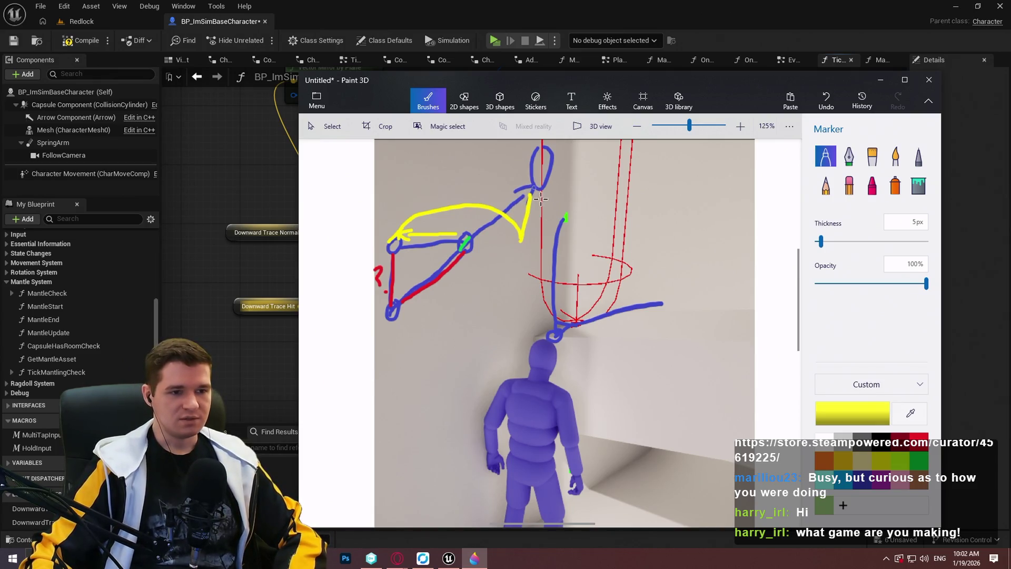
pyautogui.hotkey('ctrl', 'z')
pyautogui.hotkey('ctrl', 'z')
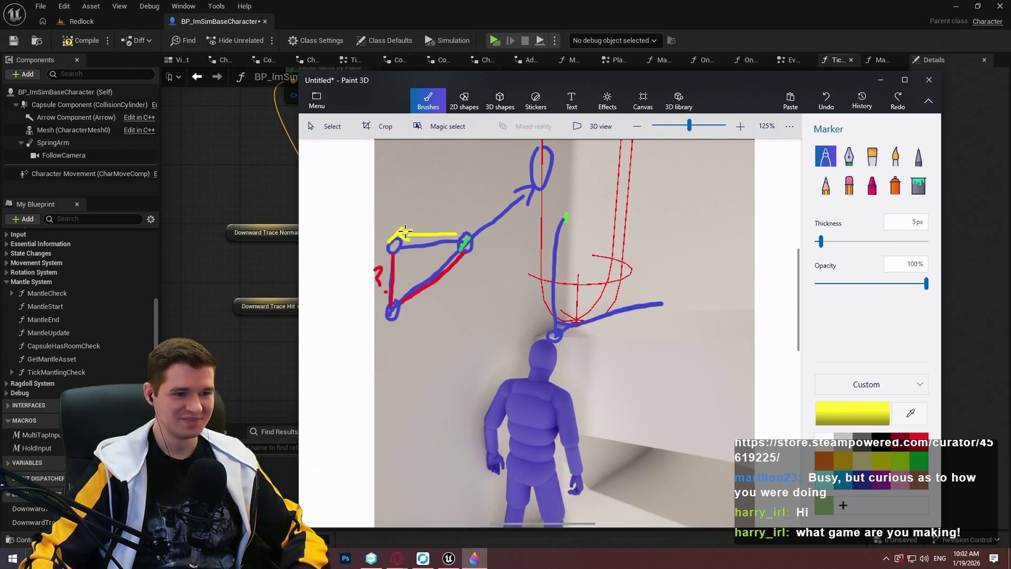
pyautogui.moveTo(399, 232); pyautogui.dragTo(409, 238)
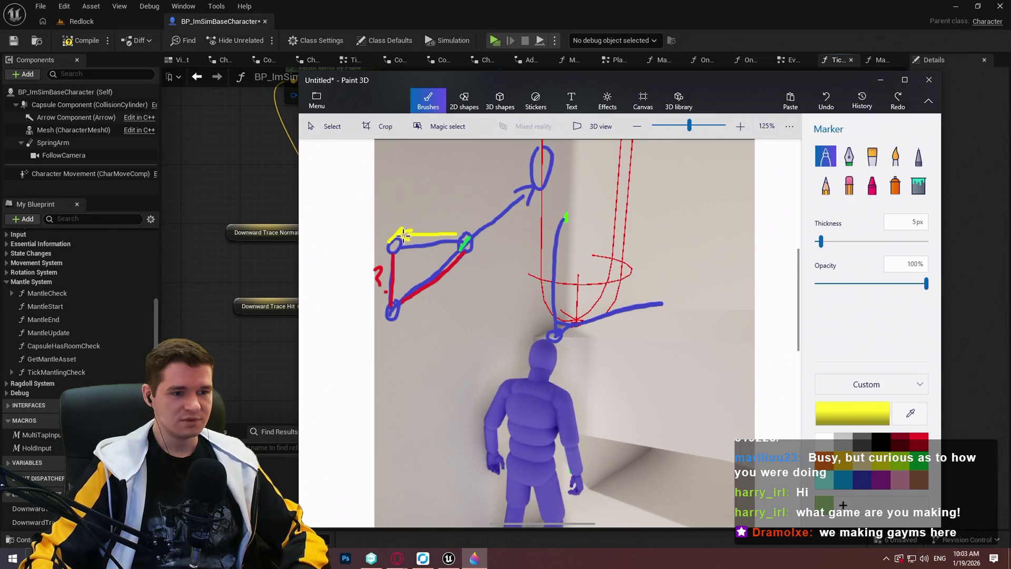
pyautogui.moveTo(403, 231); pyautogui.dragTo(400, 226)
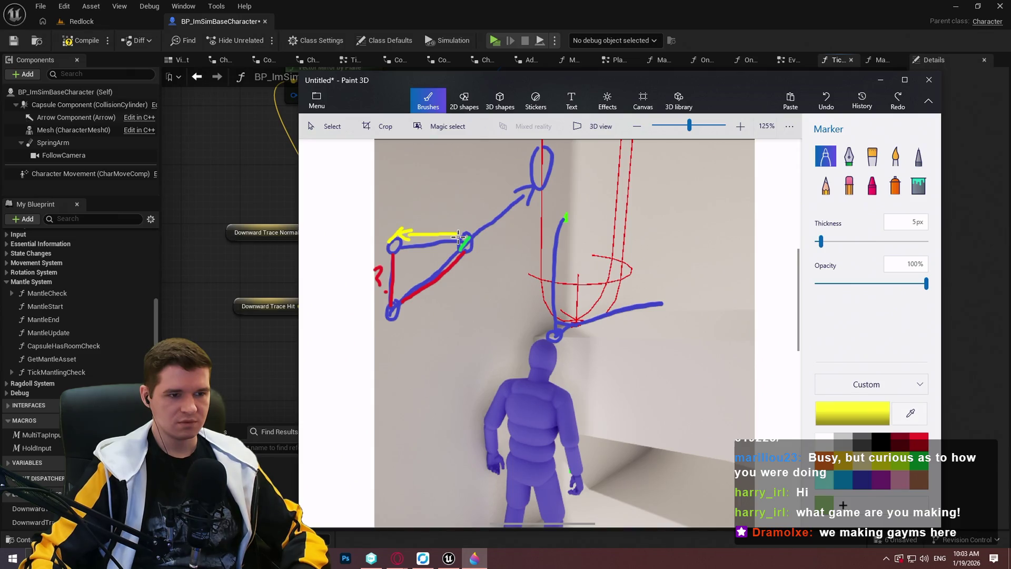
# - Draw a horizontal and a diagonal yellow line, then undo every yellow stroke
pyautogui.moveTo(391, 246); pyautogui.dragTo(545, 240)
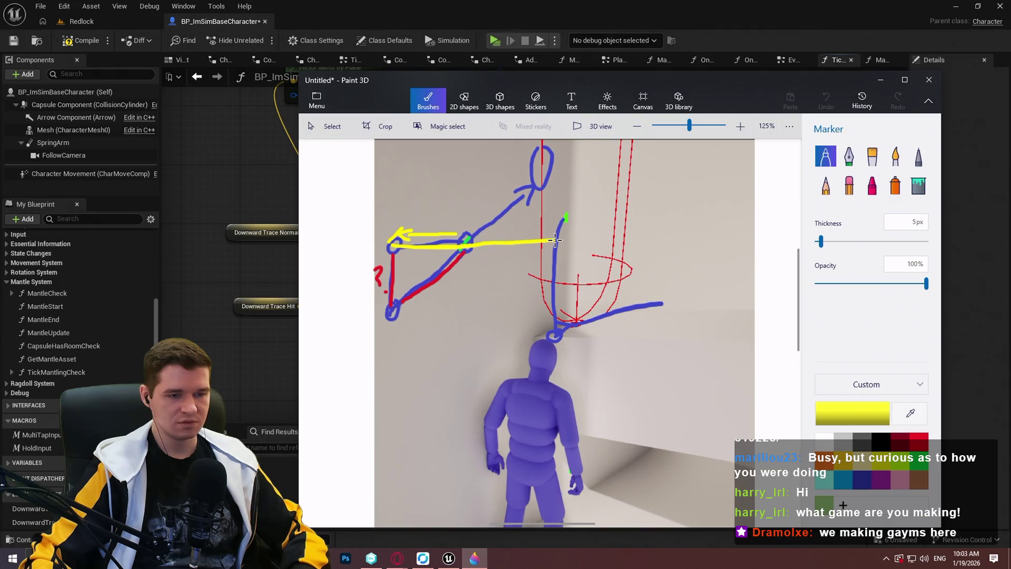
pyautogui.moveTo(555, 240); pyautogui.dragTo(555, 240)
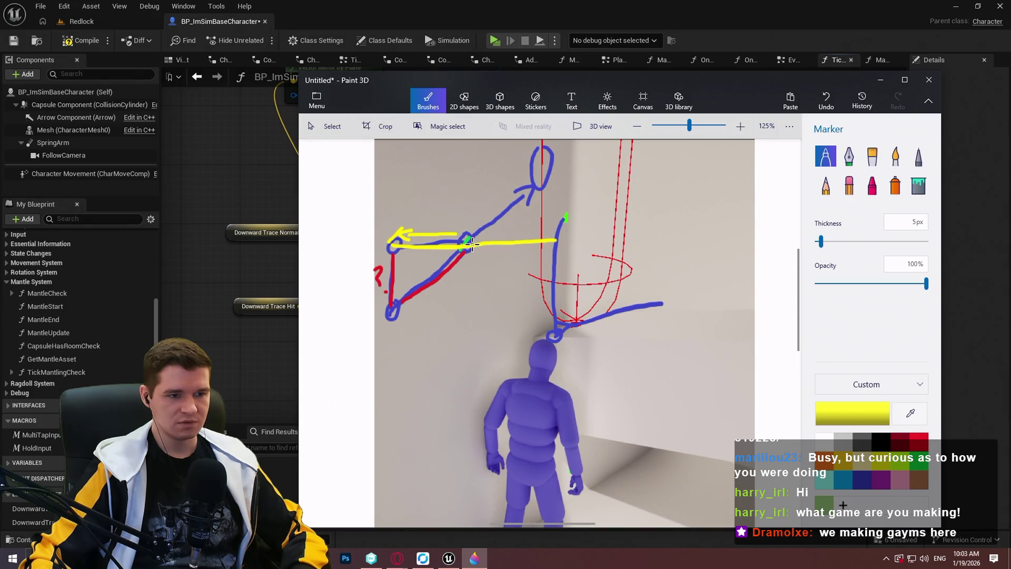
pyautogui.moveTo(466, 241); pyautogui.dragTo(507, 210)
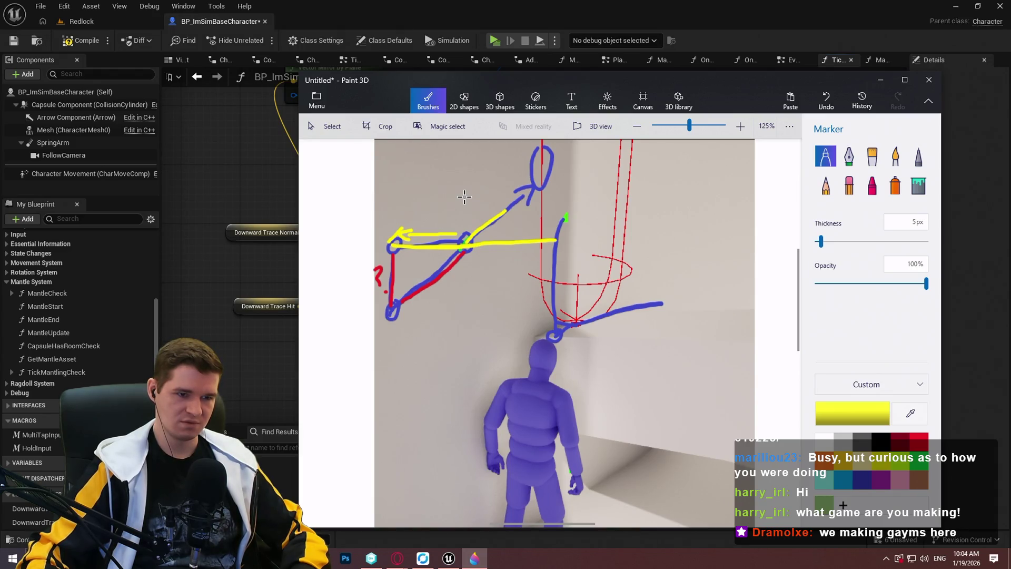
pyautogui.hotkey('ctrl', 'z')
pyautogui.hotkey('ctrl', 'z')
pyautogui.hotkey('ctrl', 'z')
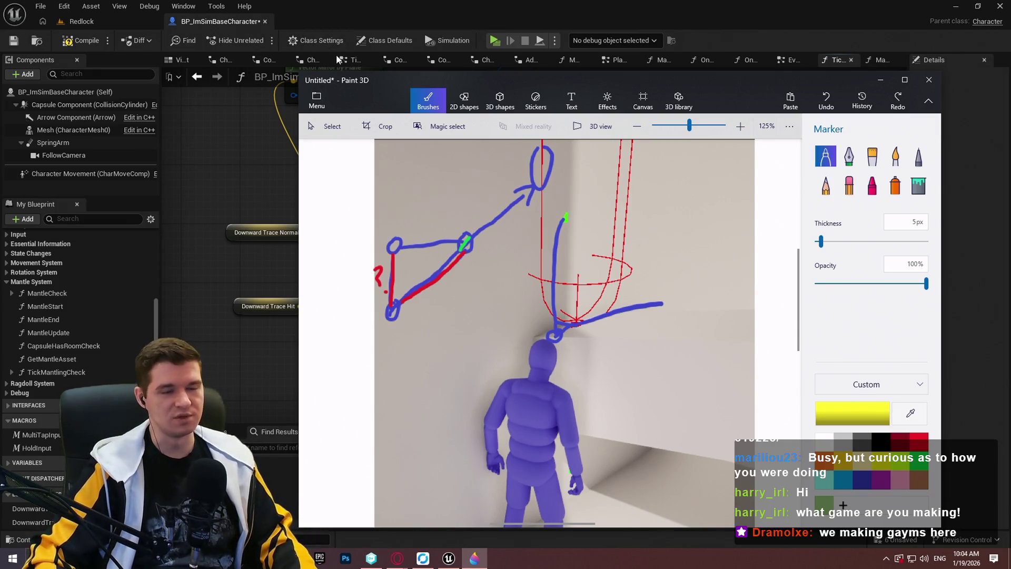
# - Search Google in Opera for 'find intersection point of two lines in 3d'
pyautogui.click(397, 557)
pyautogui.hotkey('ctrl', 'n')
pyautogui.write('fi')
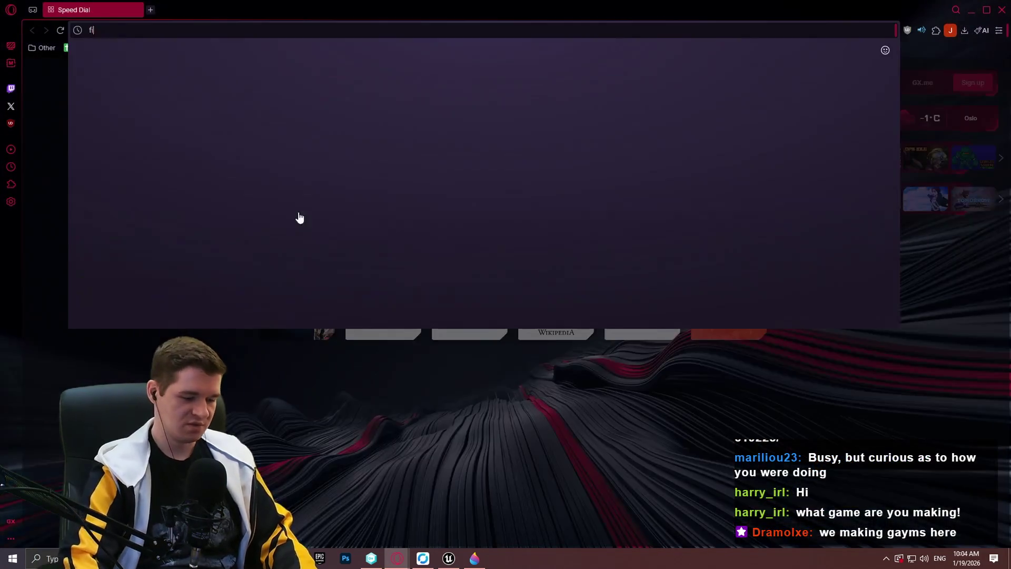
pyautogui.write('nd intersection poin')
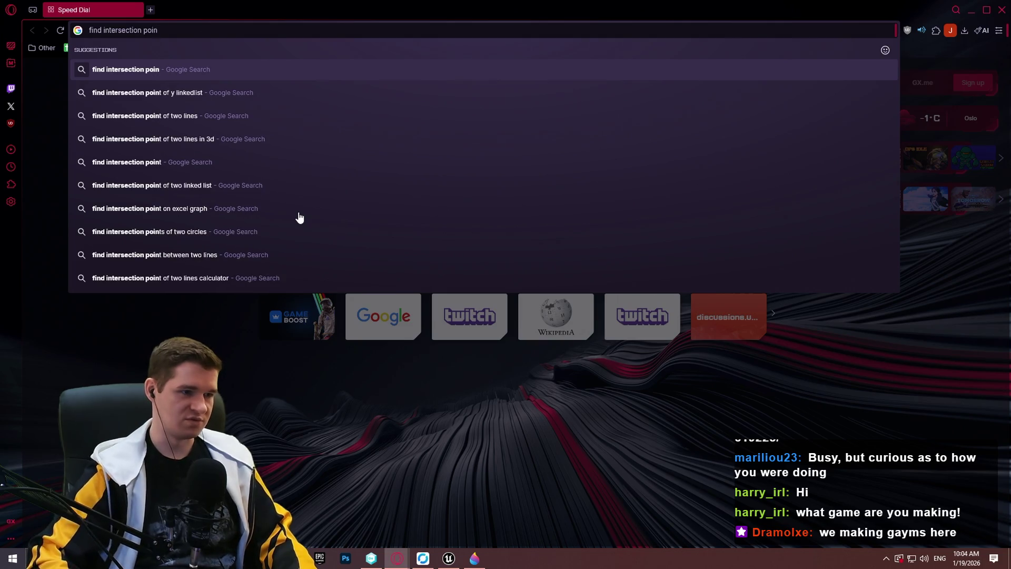
pyautogui.press('Down')
pyautogui.press('Down')
pyautogui.press('Down')
pyautogui.press('Return')
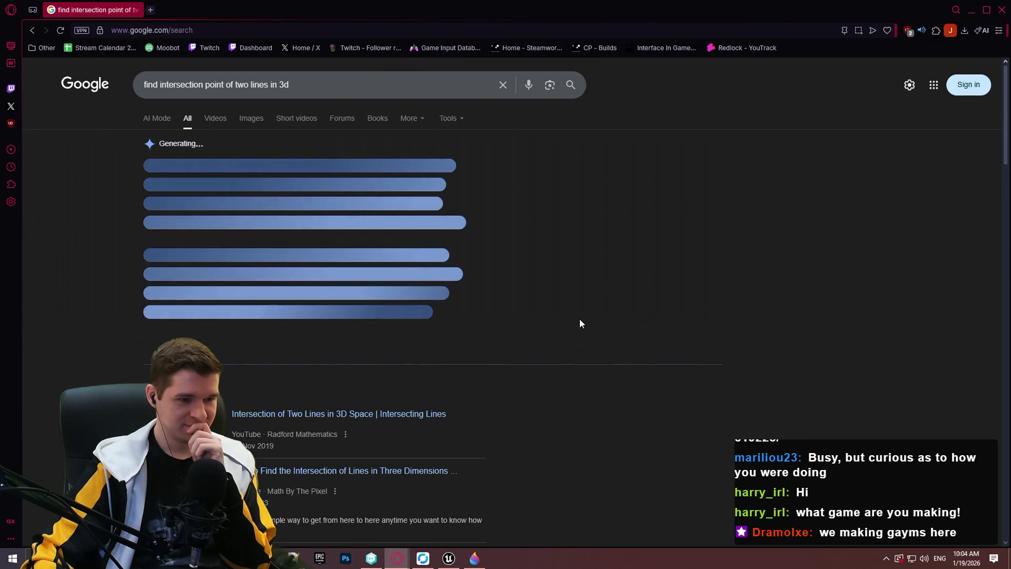
# - Open the Stack Overflow result in a new tab and switch to it
pyautogui.scroll(-5, 590, 316)
pyautogui.scroll(-6, 598, 319)
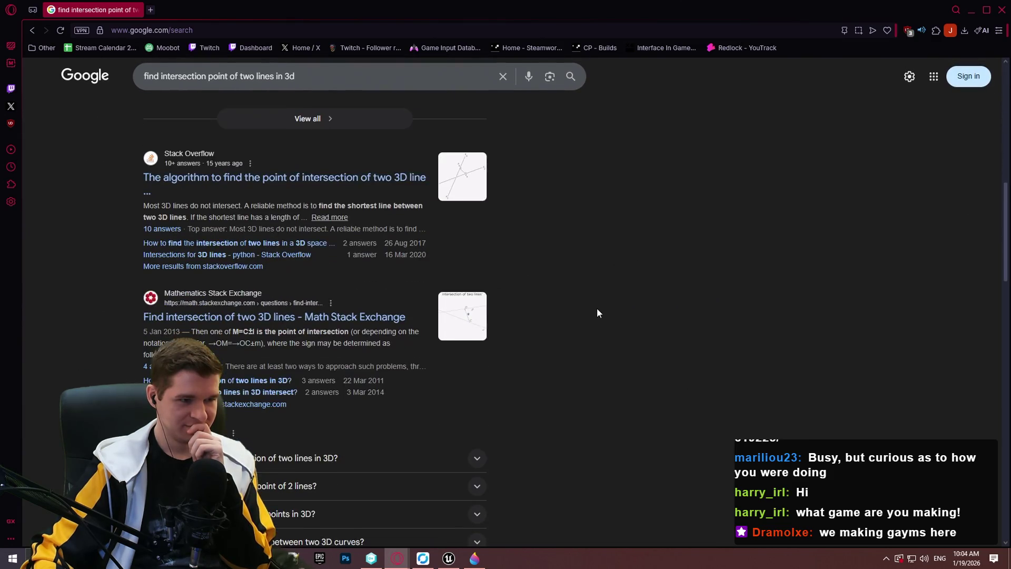
pyautogui.middleClick(325, 177)
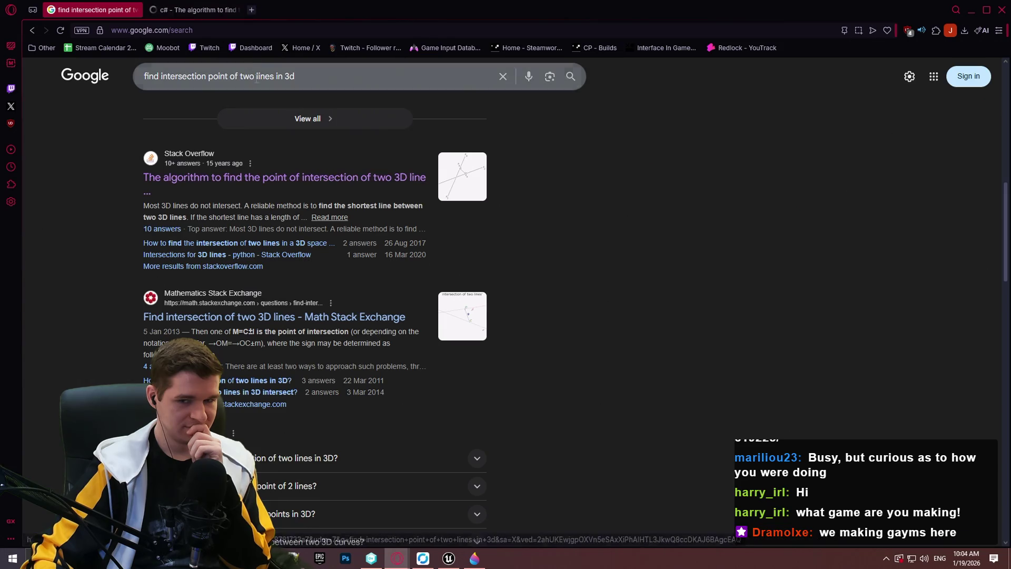
pyautogui.click(198, 12)
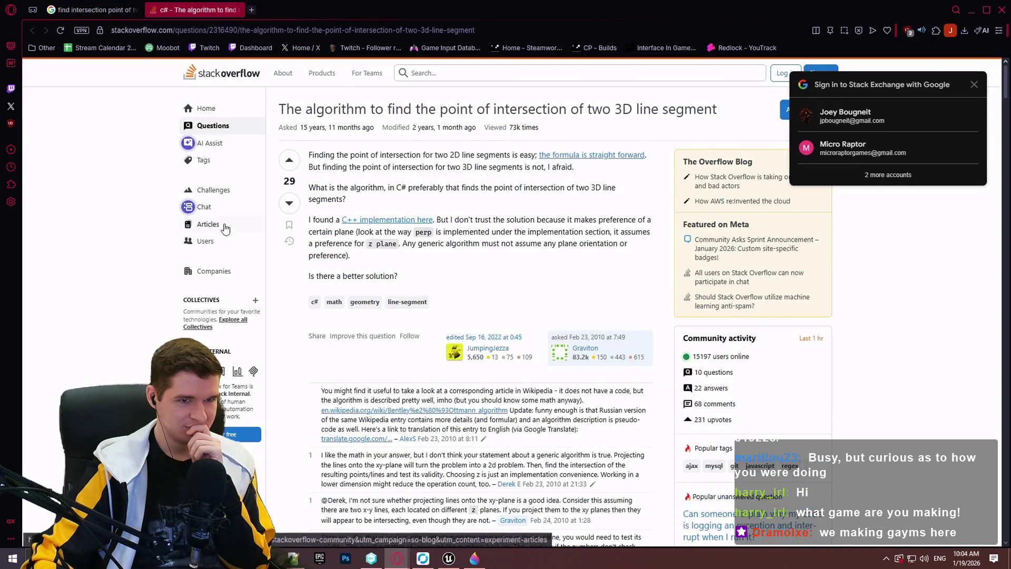
# - Dismiss the sign-in popup, read the top Stack Overflow answer, and return to the Google results
pyautogui.scroll(-4, 223, 225)
pyautogui.click(974, 85)
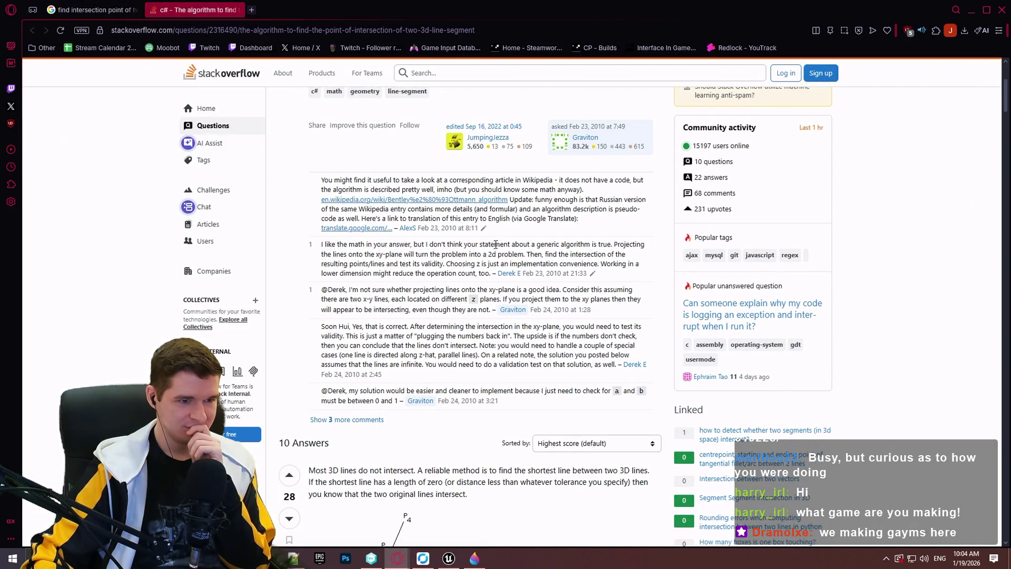
pyautogui.scroll(-4, 497, 246)
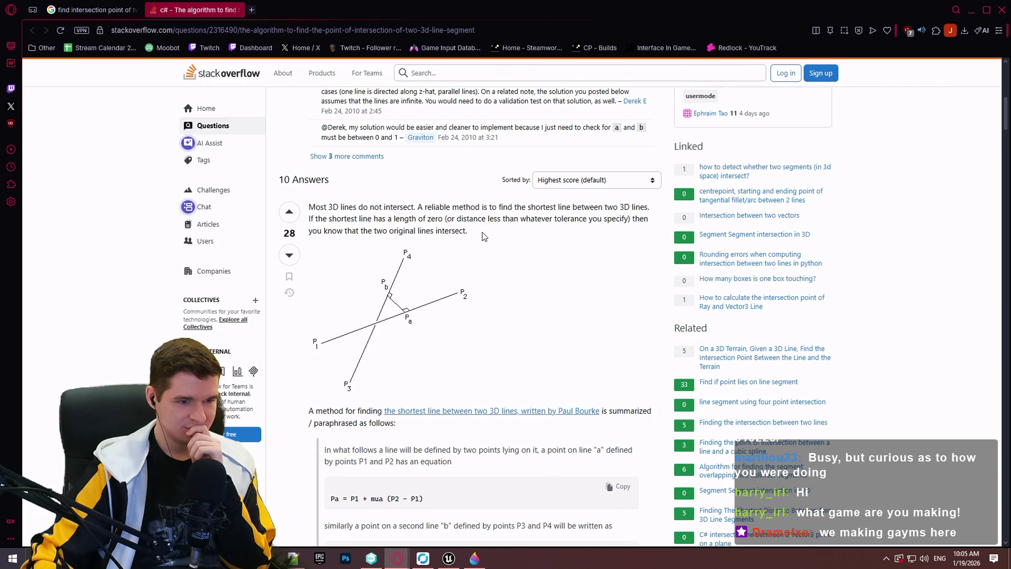
pyautogui.scroll(-2, 474, 237)
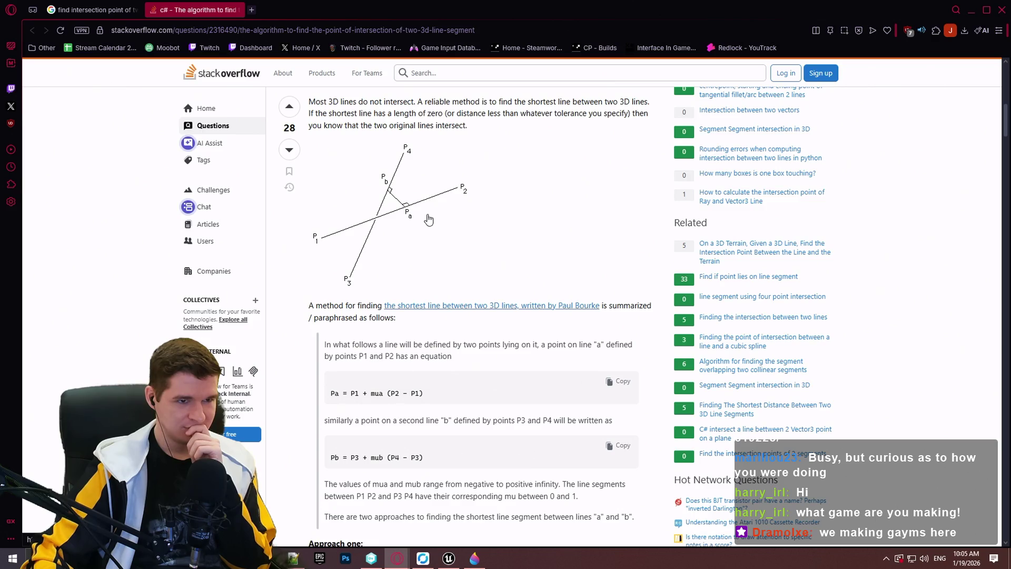
pyautogui.scroll(-3, 396, 216)
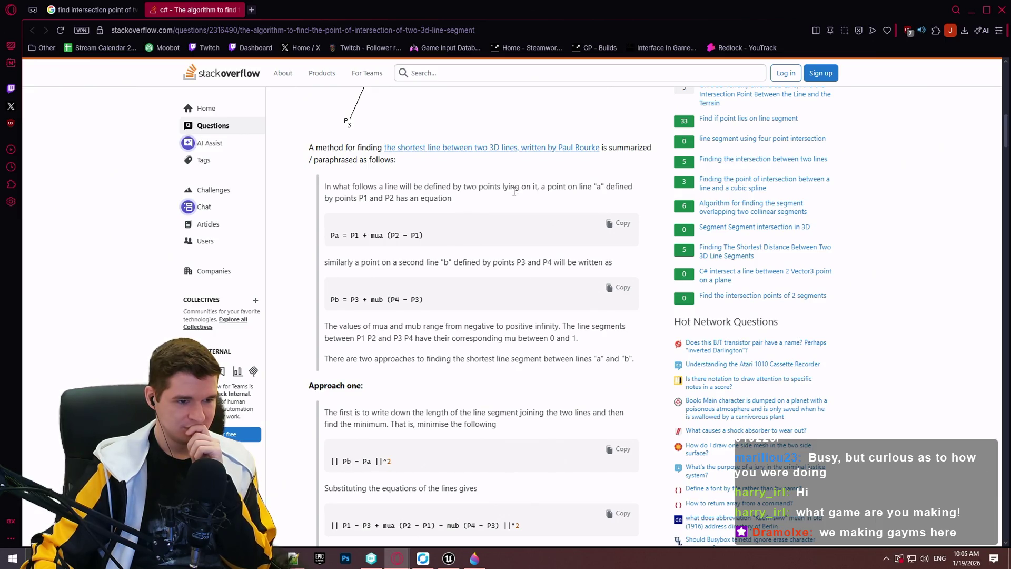
pyautogui.scroll(-2, 513, 192)
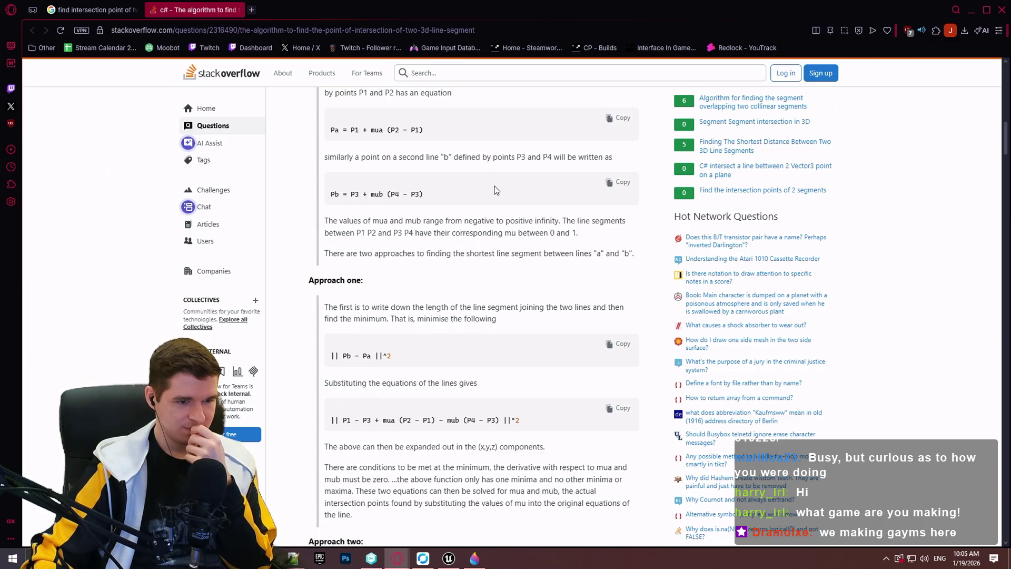
pyautogui.scroll(-4, 497, 190)
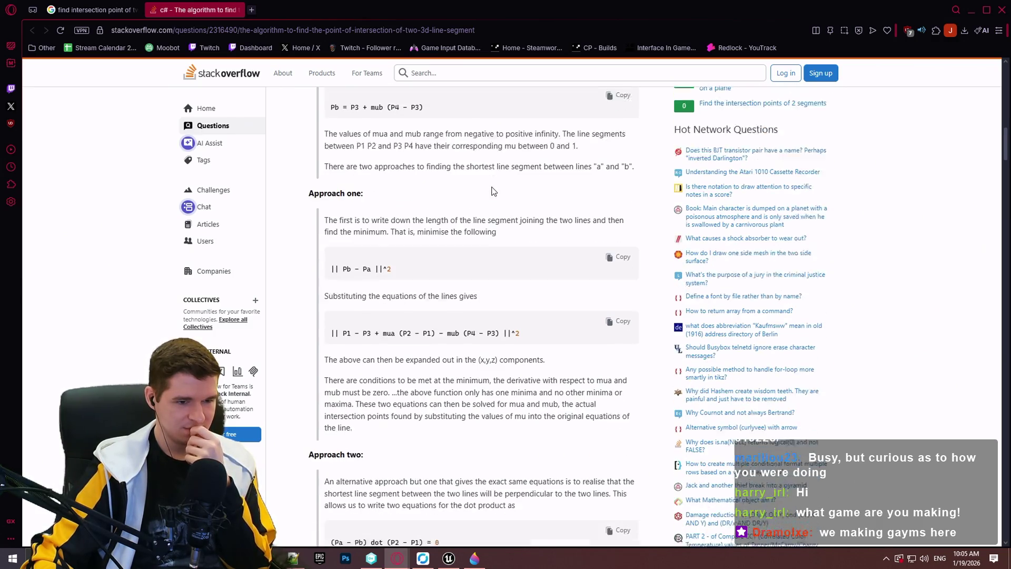
pyautogui.scroll(10, 493, 187)
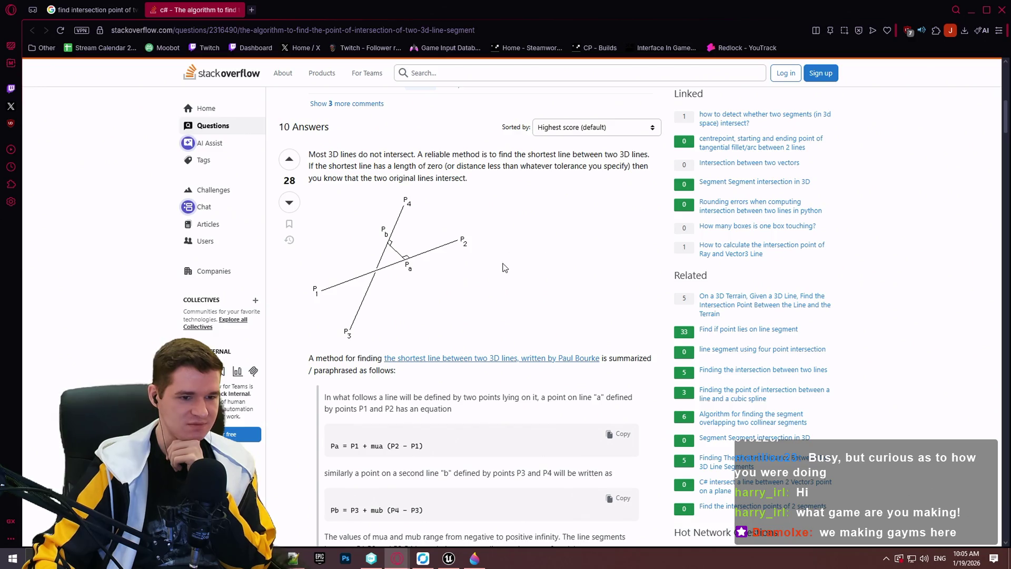
pyautogui.scroll(-4, 503, 266)
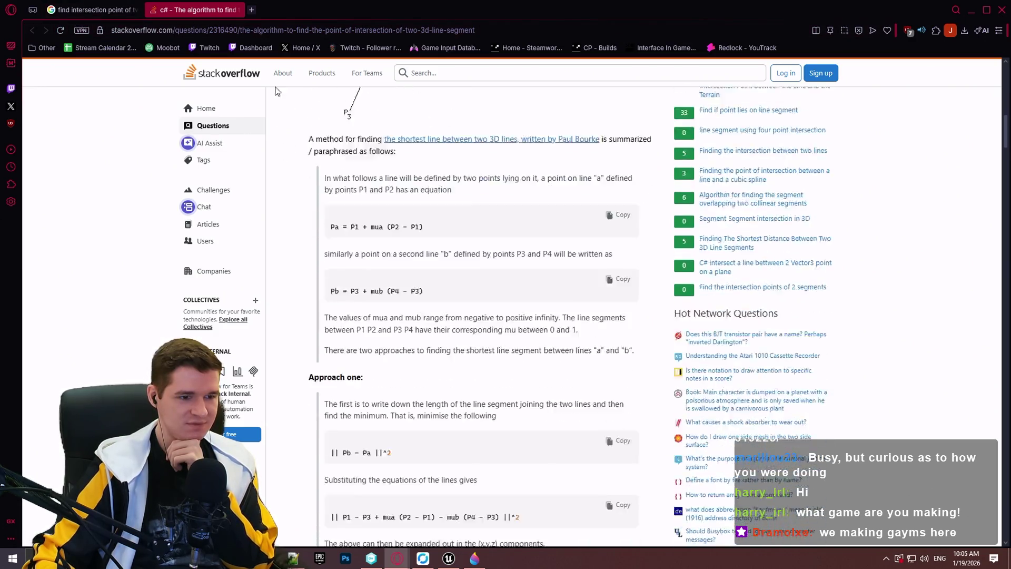
pyautogui.hotkey('ctrl', 'Tab')
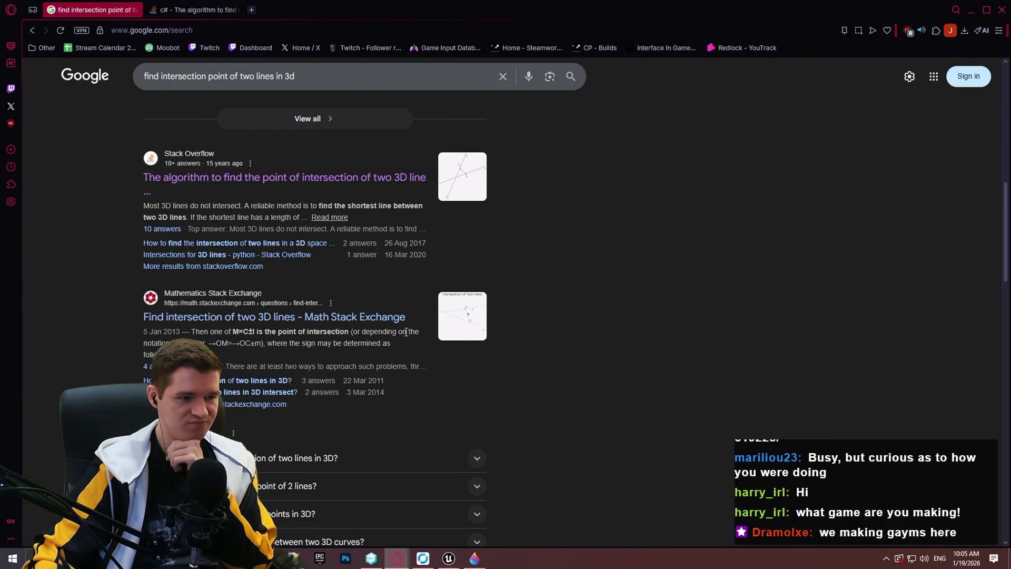
# - Open the Math Stack Exchange intersection question, dismiss the sign-in prompt, and study the final formula
pyautogui.click(464, 335)
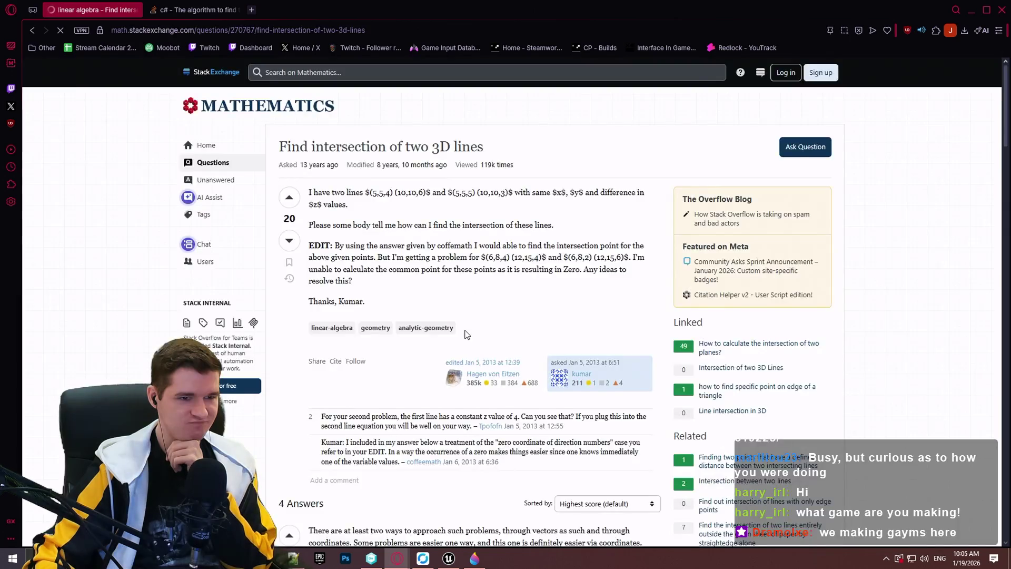
pyautogui.scroll(-10, 468, 290)
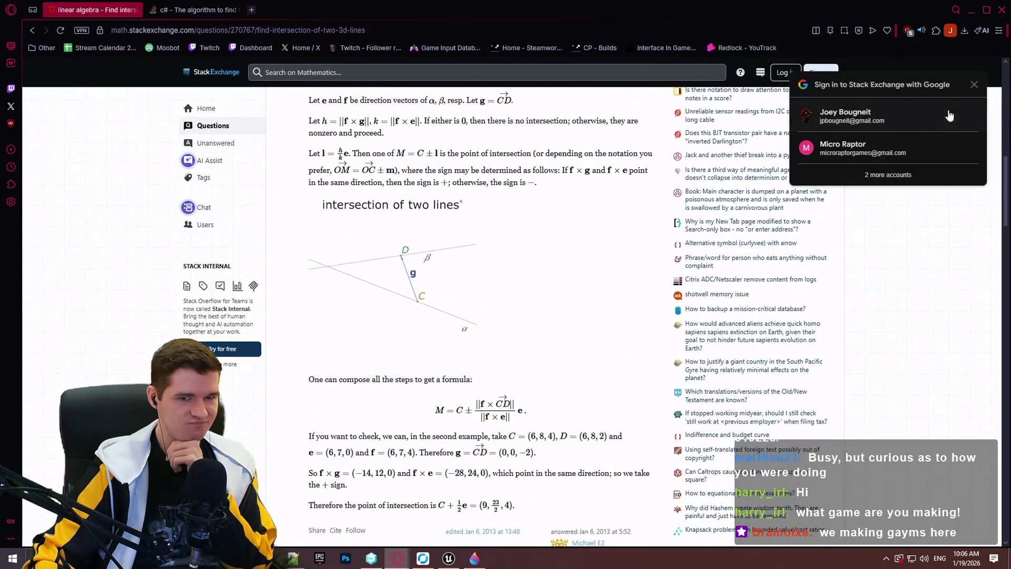
pyautogui.click(974, 85)
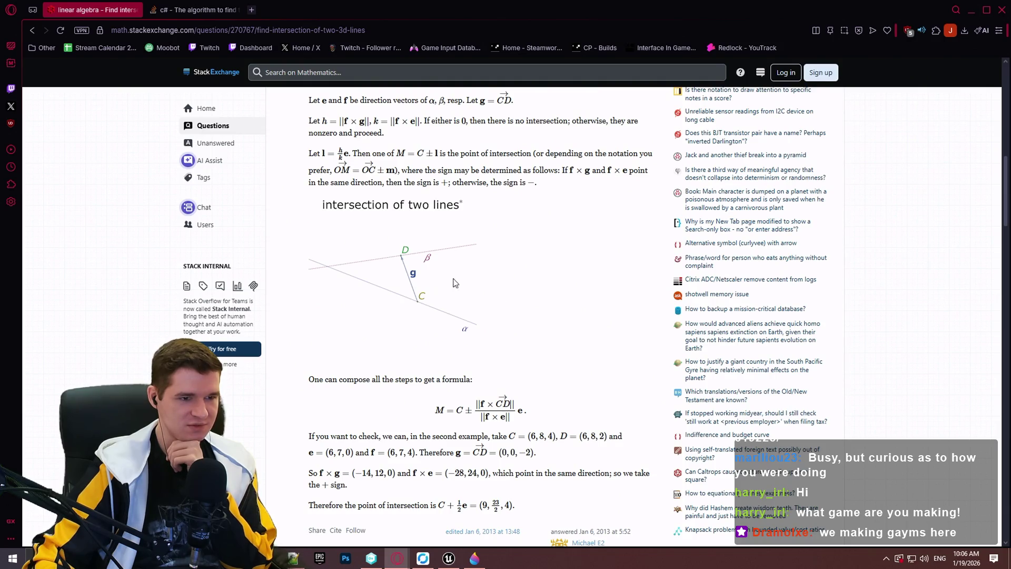
pyautogui.scroll(-2, 450, 375)
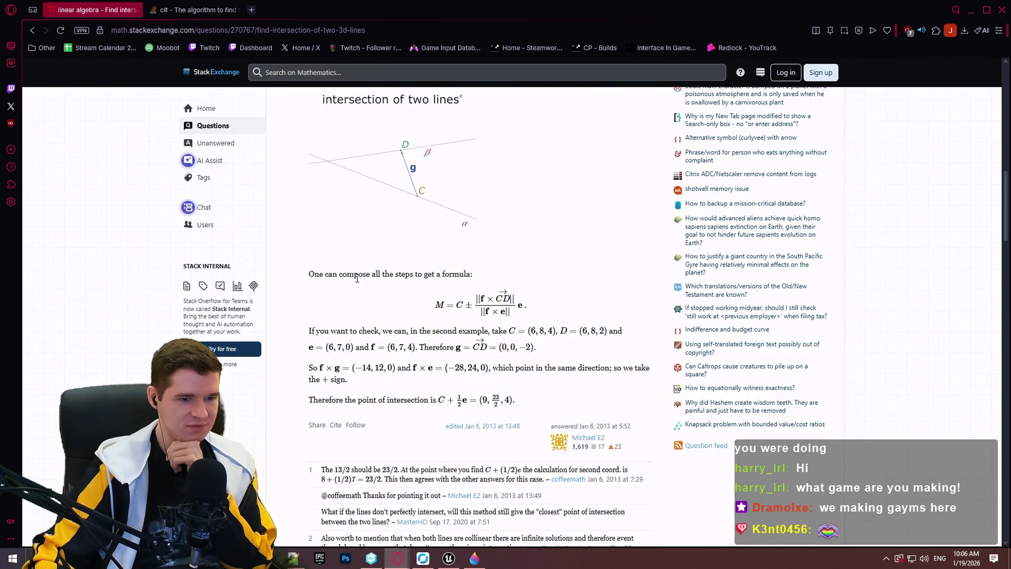
pyautogui.scroll(-6, 359, 279)
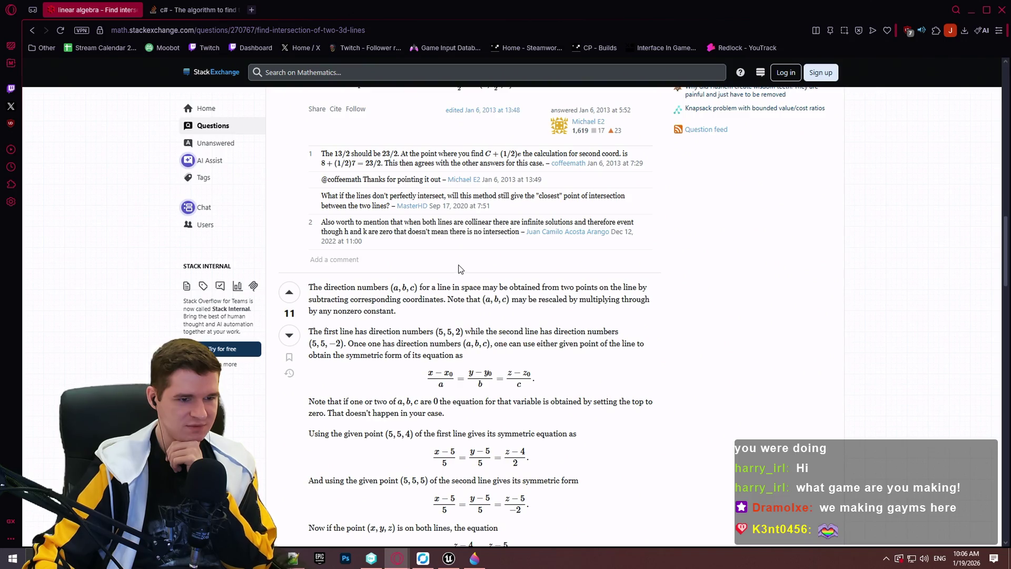
pyautogui.scroll(5, 457, 266)
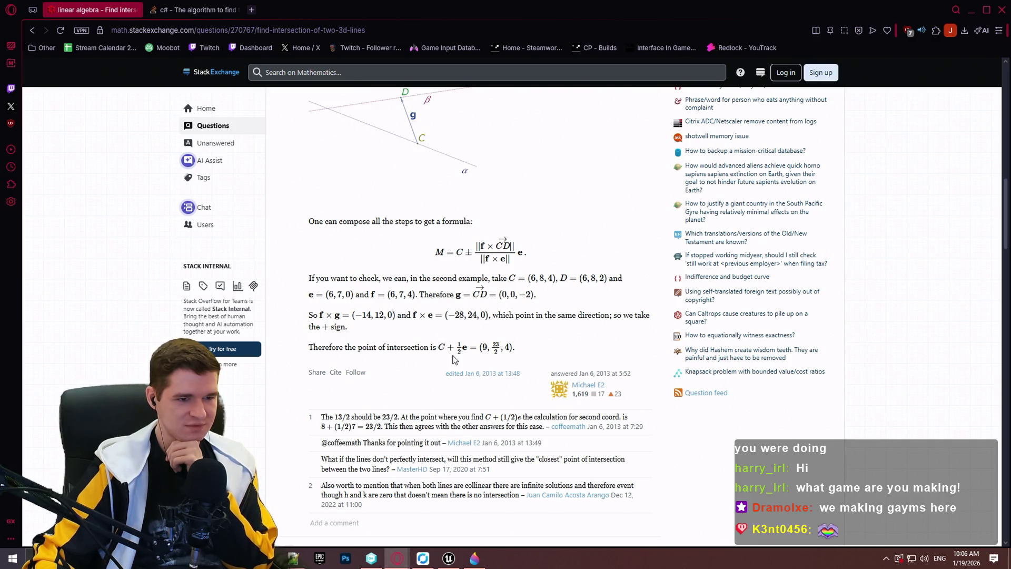
pyautogui.scroll(1, 562, 364)
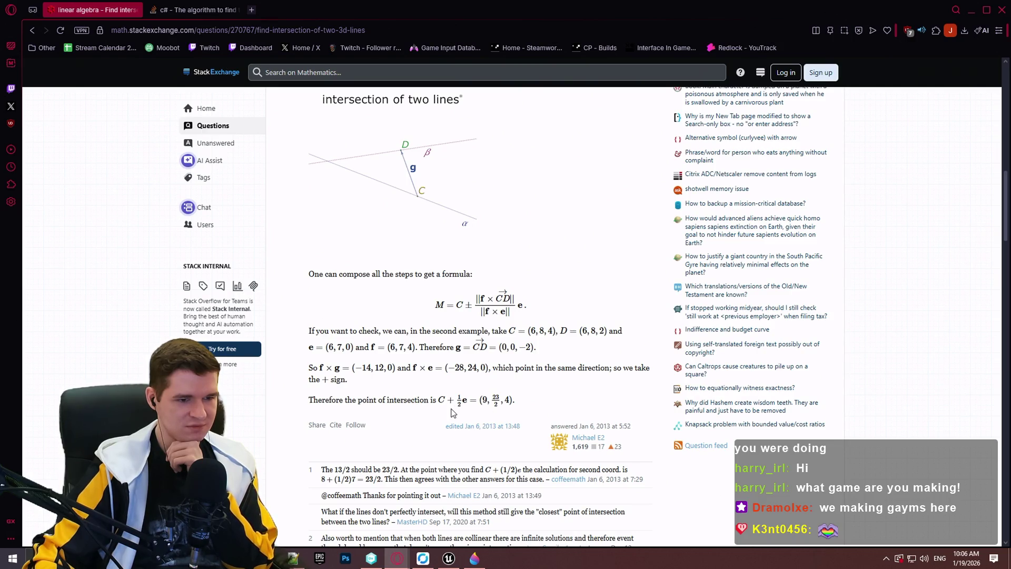
pyautogui.doubleClick(502, 400)
pyautogui.click(562, 394)
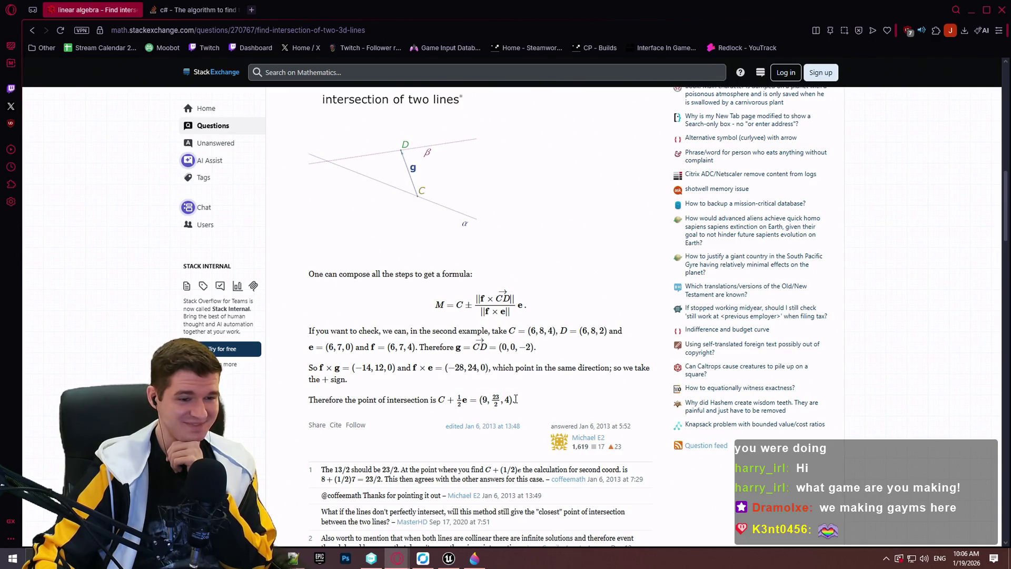
# - Scroll through the remaining answers on the Math Stack Exchange page
pyautogui.scroll(-2, 514, 399)
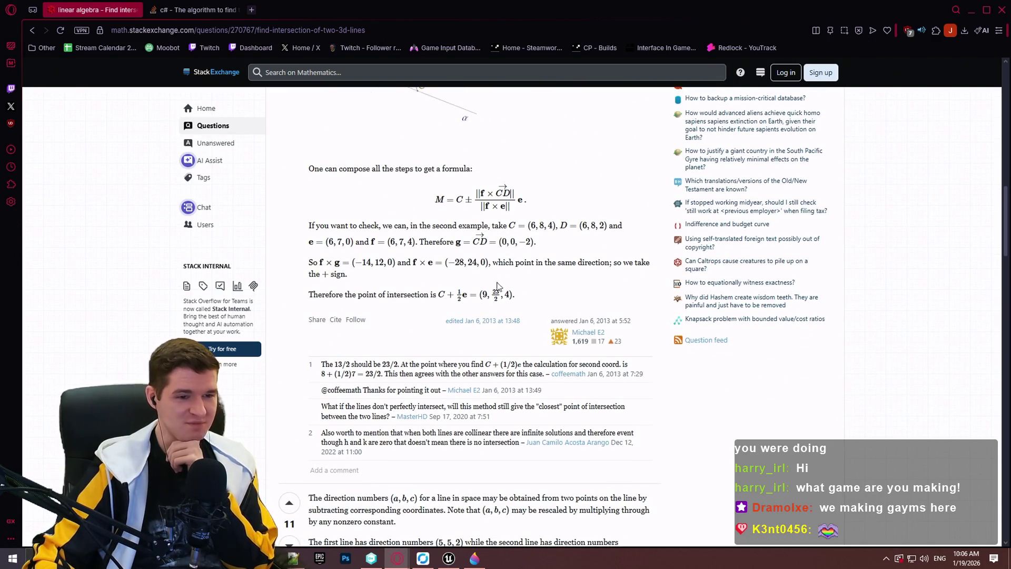
pyautogui.scroll(-6, 495, 285)
pyautogui.scroll(-11, 473, 291)
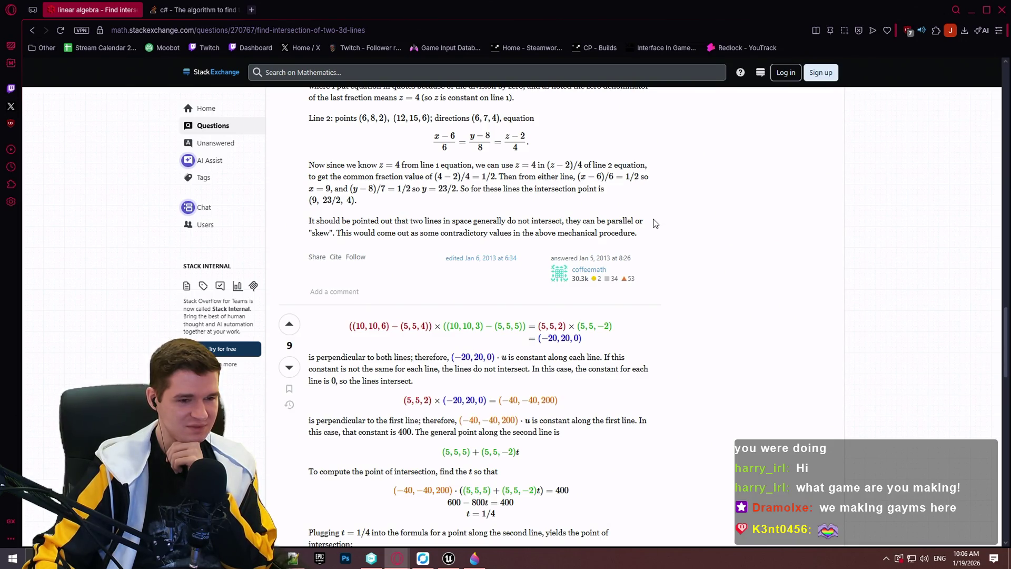
pyautogui.scroll(-8, 653, 223)
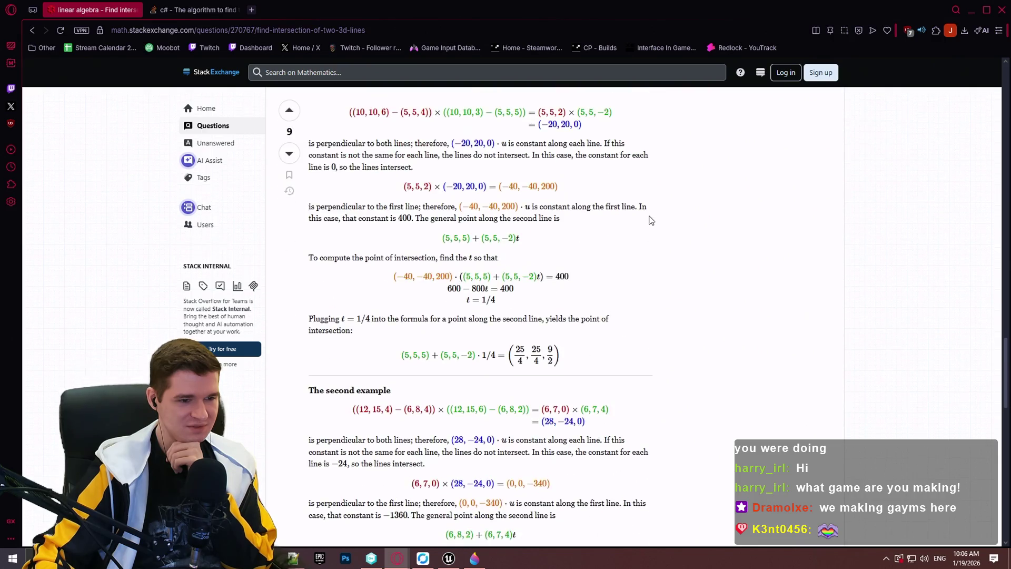
pyautogui.scroll(-4, 652, 212)
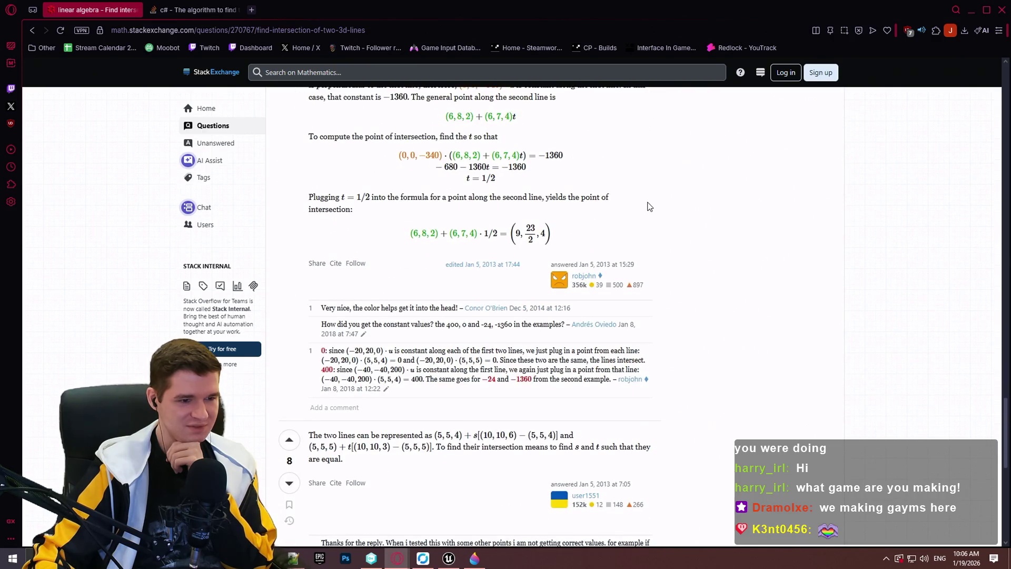
pyautogui.scroll(-4, 648, 205)
pyautogui.scroll(-4, 649, 205)
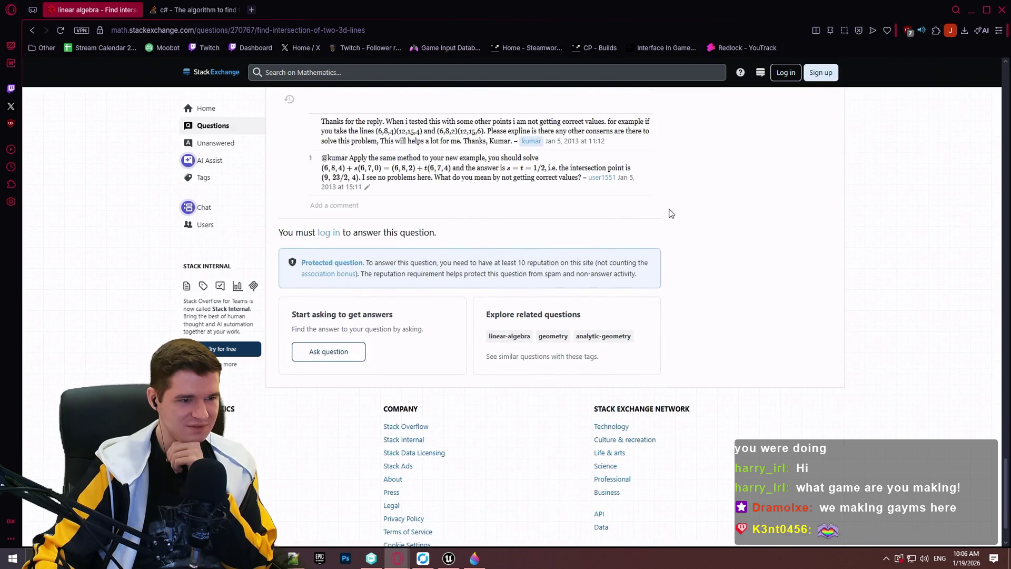
pyautogui.scroll(20, 684, 197)
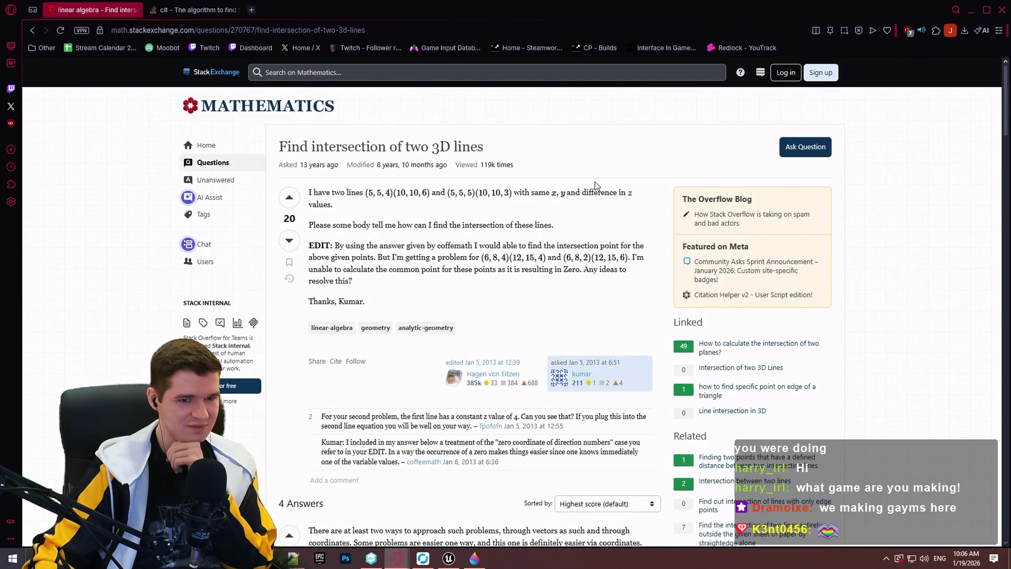
pyautogui.scroll(-2, 579, 179)
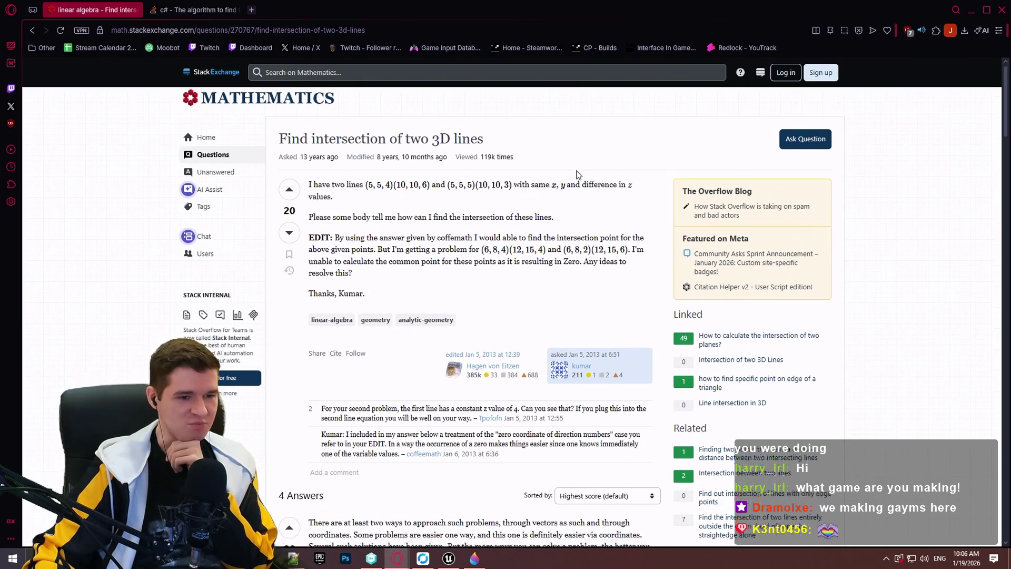
pyautogui.scroll(-4, 569, 179)
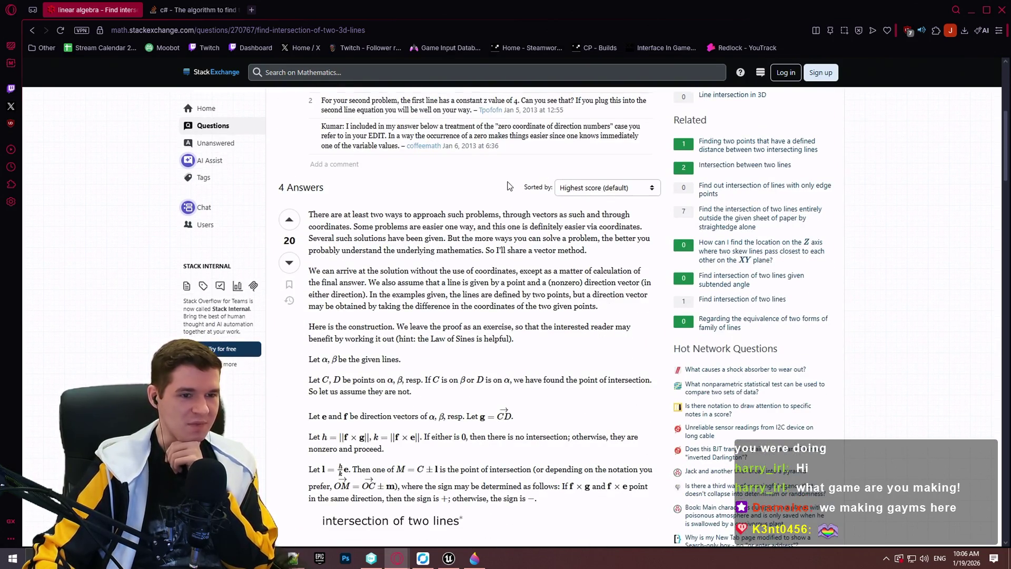
pyautogui.scroll(-3, 464, 164)
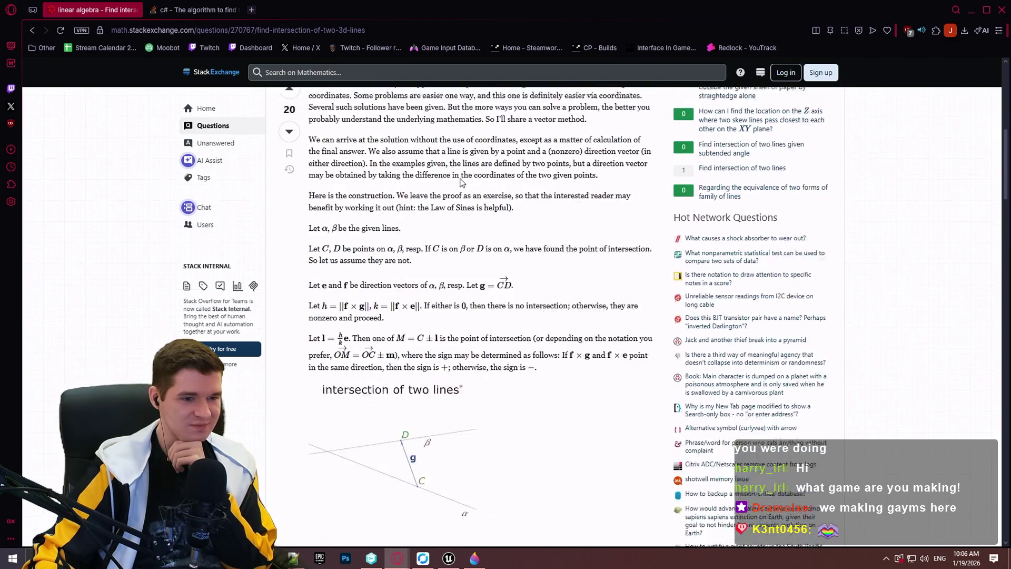
# - Go back to the Google results and switch to image results for the same search
pyautogui.click(33, 30)
pyautogui.scroll(10, 605, 229)
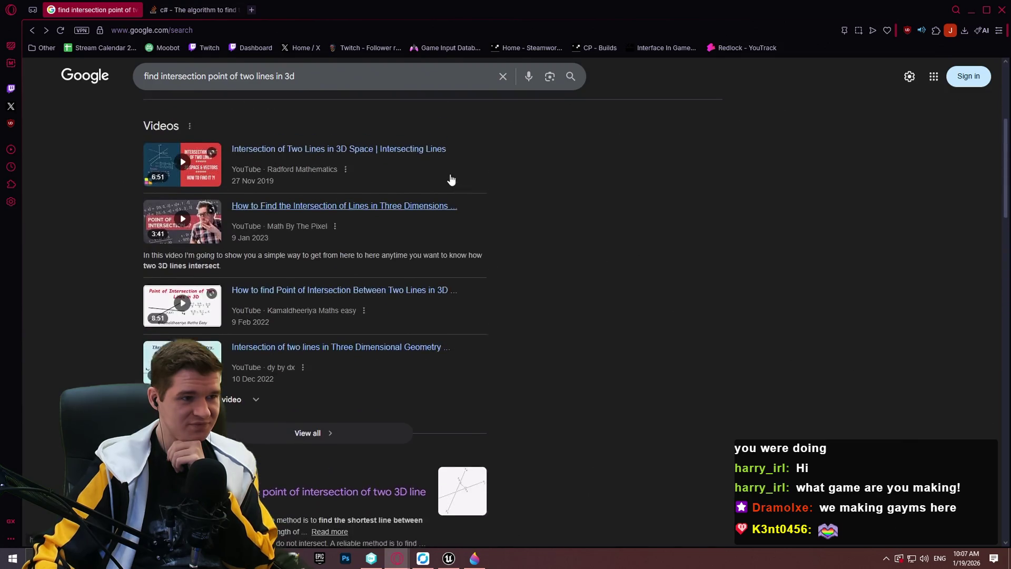
pyautogui.scroll(3, 260, 135)
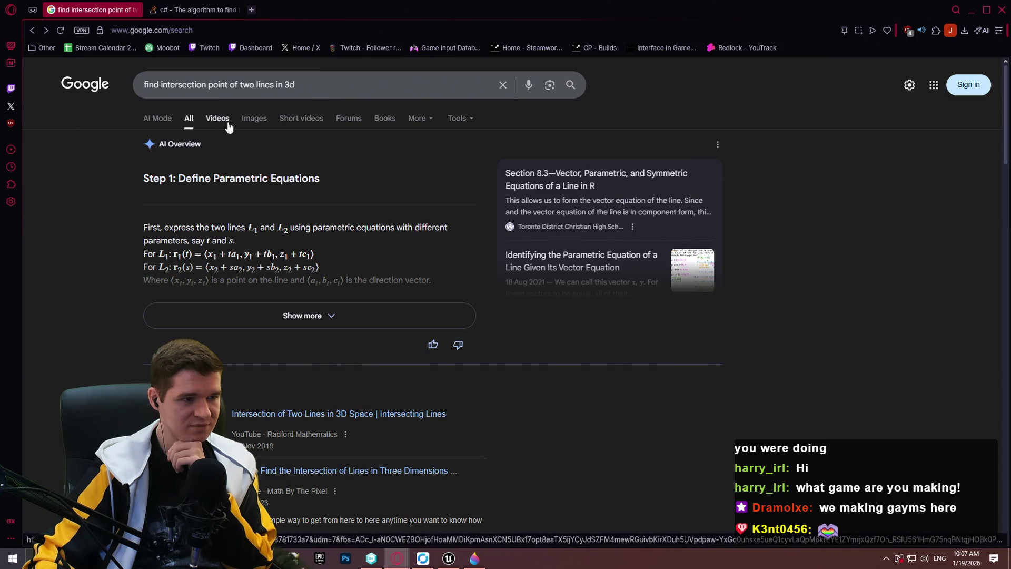
pyautogui.click(251, 119)
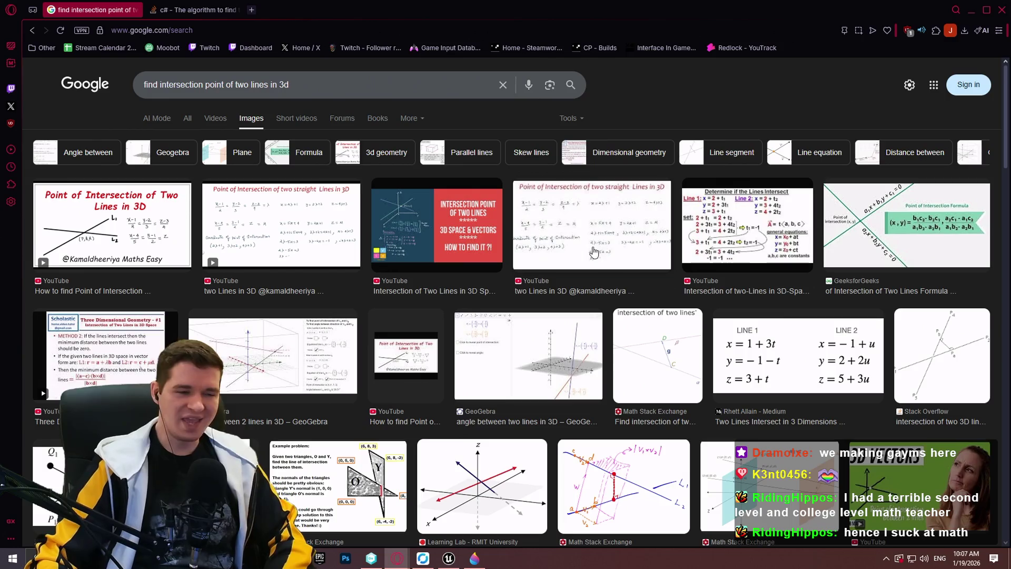
# - Preview the Underground Mathematics 'Three lines | Vector Geometry' diagram from the image results
pyautogui.scroll(-4, 597, 245)
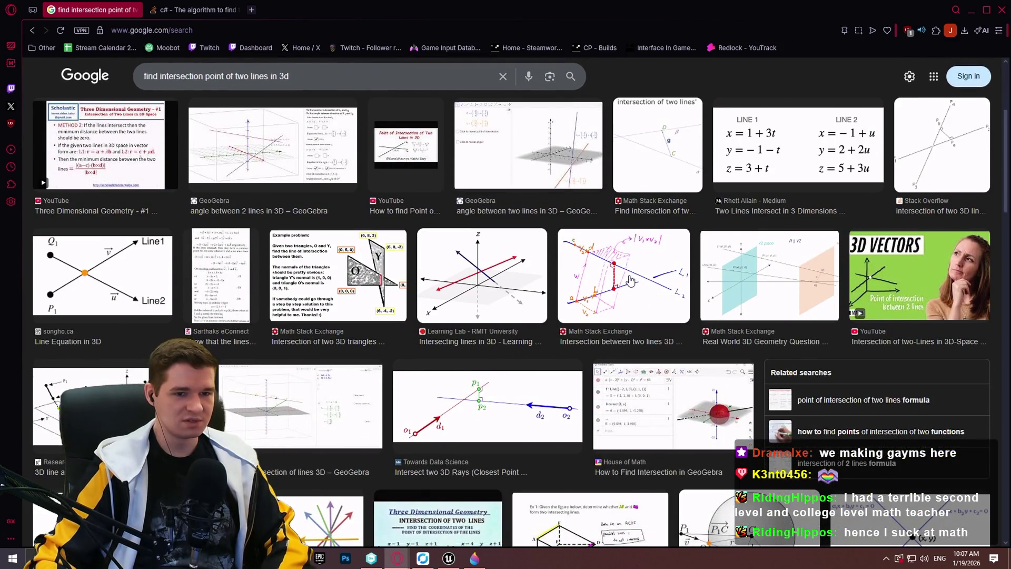
pyautogui.scroll(-4, 537, 277)
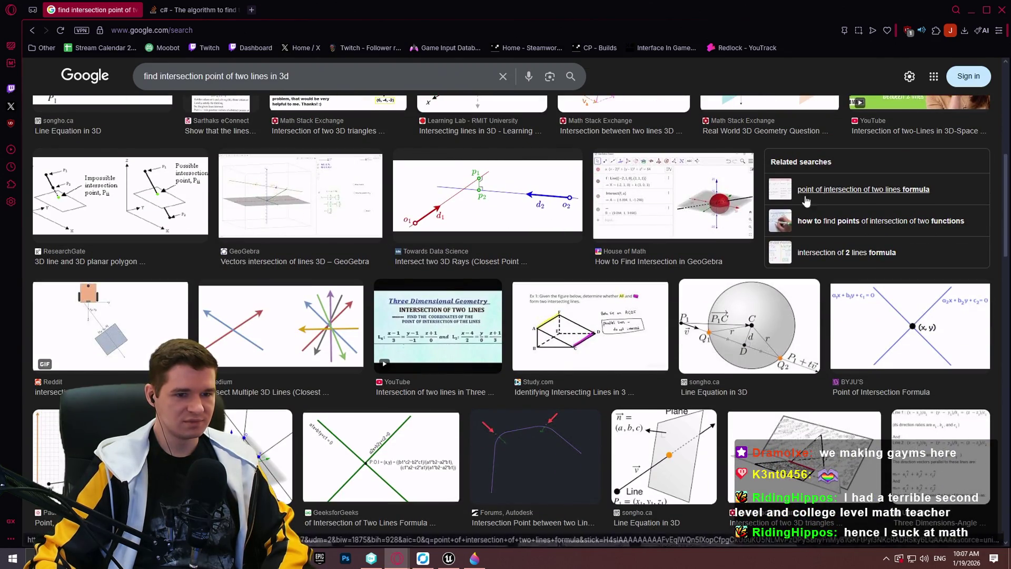
pyautogui.scroll(-1, 258, 234)
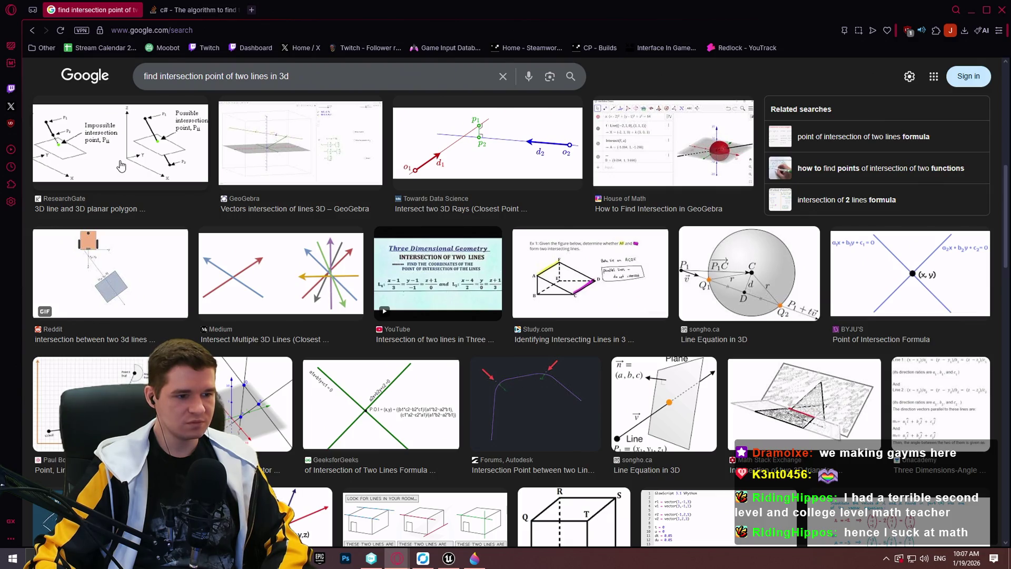
pyautogui.click(278, 417)
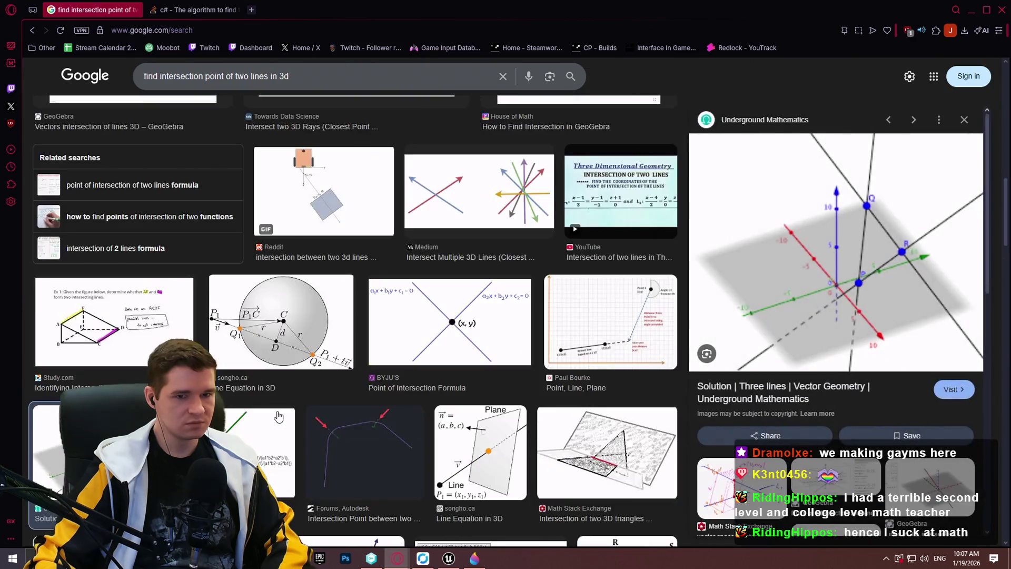